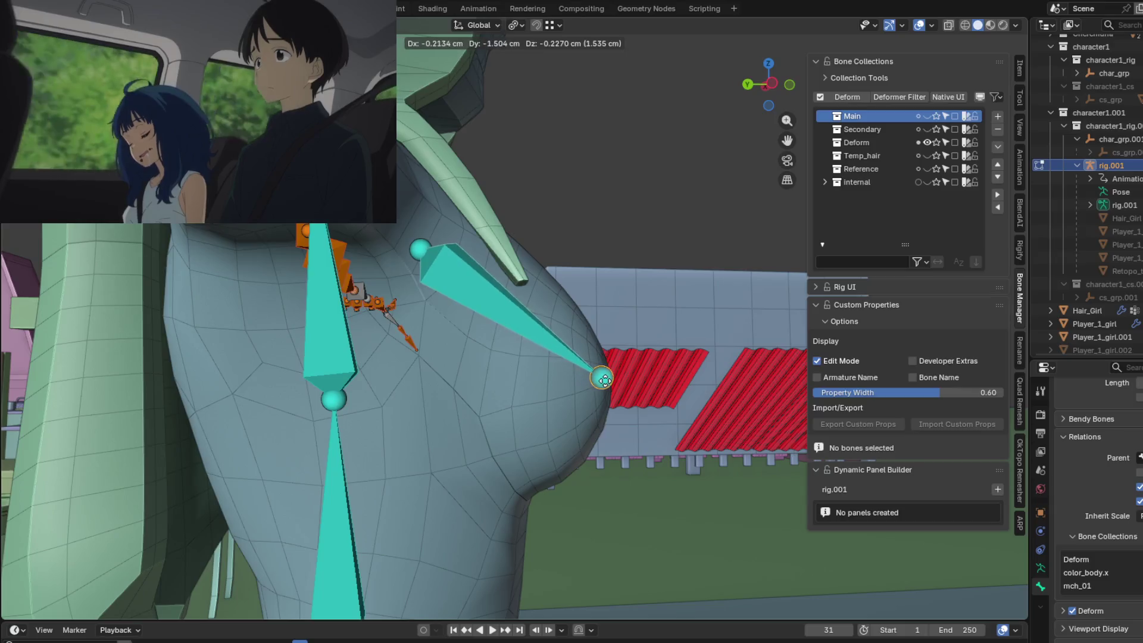
Move the chest bone's joints so it runs from the upper chest onto the breast tip.
{"action": "left_click", "coordinate": [604, 379]}
{"action": "mouse_move", "coordinate": [604, 379]}
{"action": "middle_mouse_down"}
{"action": "mouse_move", "coordinate": [472, 416]}
{"action": "mouse_move", "coordinate": [588, 294]}
{"action": "mouse_move", "coordinate": [416, 307]}
{"action": "mouse_move", "coordinate": [381, 369]}
{"action": "mouse_move", "coordinate": [396, 485]}
{"action": "mouse_move", "coordinate": [267, 414]}
{"action": "mouse_move", "coordinate": [158, 293]}
{"action": "mouse_move", "coordinate": [250, 332]}
{"action": "middle_mouse_up"}
{"action": "left_click", "coordinate": [411, 304]}
{"action": "left_click", "coordinate": [391, 302]}
{"action": "scroll", "coordinate": [250, 332], "scroll_direction": "up", "scroll_amount": 2}
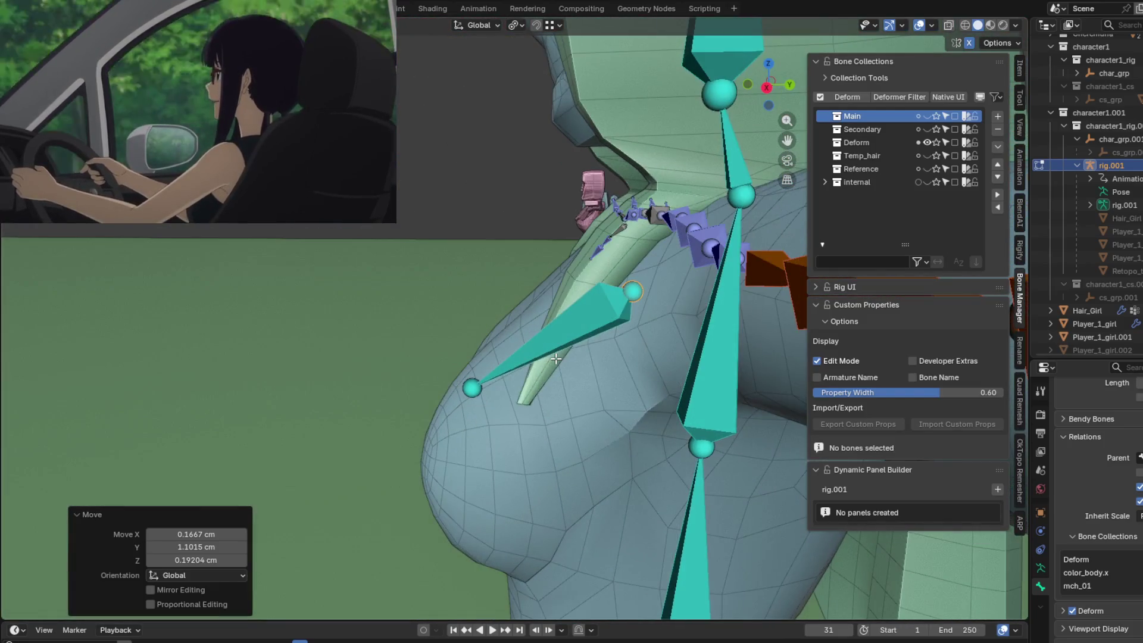
{"action": "key", "text": "g"}
{"action": "left_click", "coordinate": [606, 316]}
{"action": "middle_click_drag", "start_coordinate": [606, 316], "coordinate": [488, 334]}
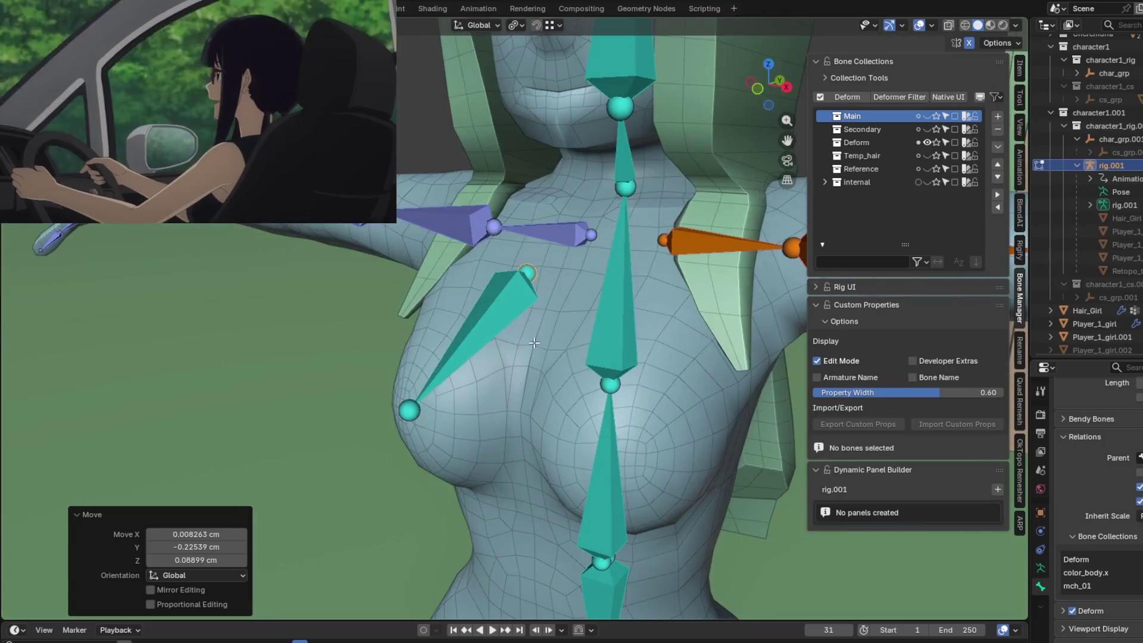
{"action": "right_click", "coordinate": [489, 334]}
{"action": "middle_click_drag", "start_coordinate": [258, 376], "coordinate": [502, 341]}
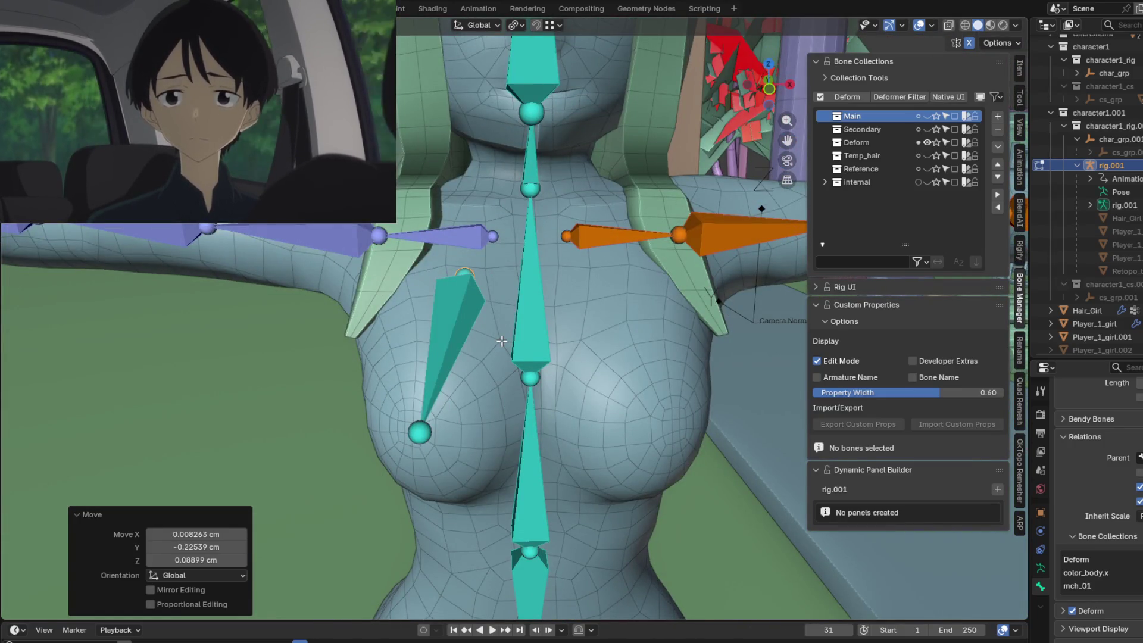
{"action": "middle_click_drag", "start_coordinate": [464, 315], "coordinate": [564, 378]}
Rename the new chest bone to chest.r.
{"action": "left_click", "coordinate": [458, 367]}
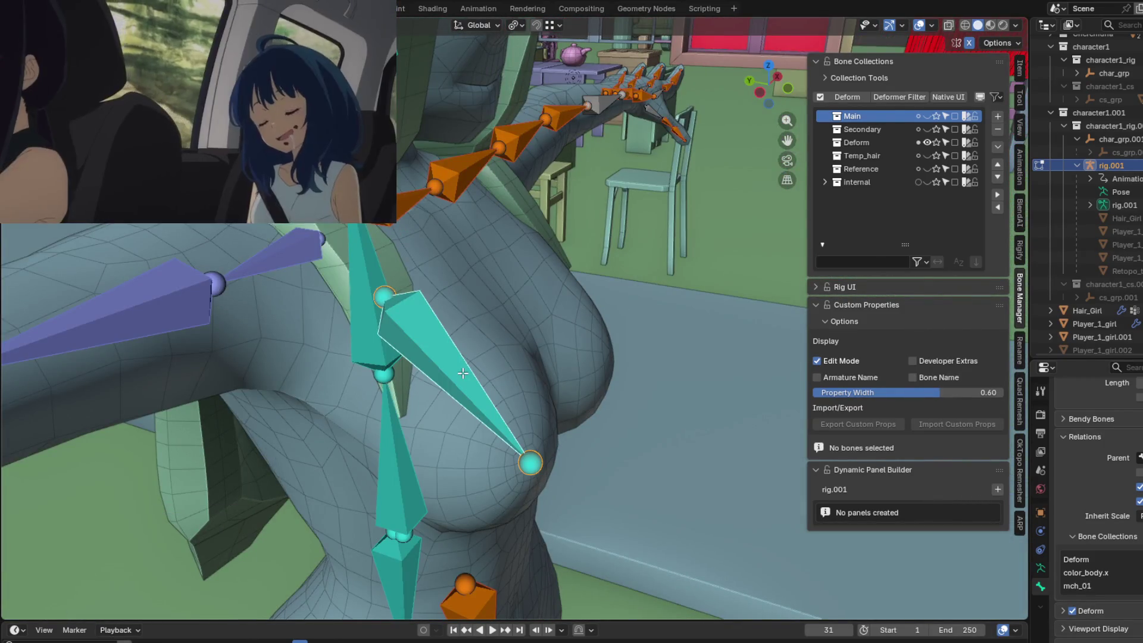
{"action": "key", "text": "F2"}
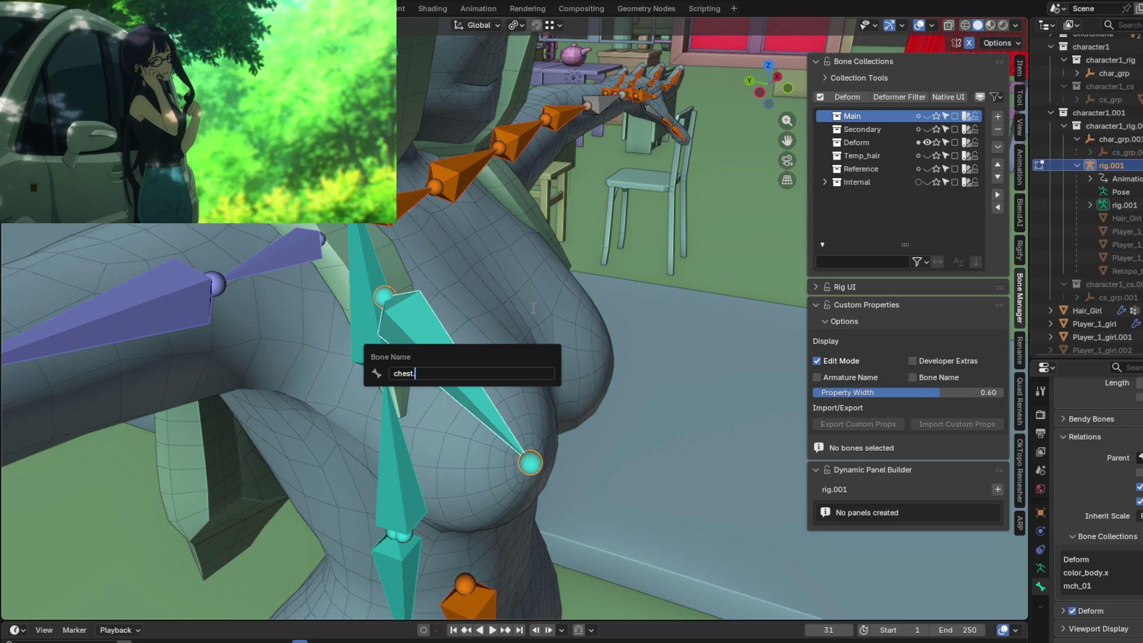
{"action": "key", "text": "Return"}
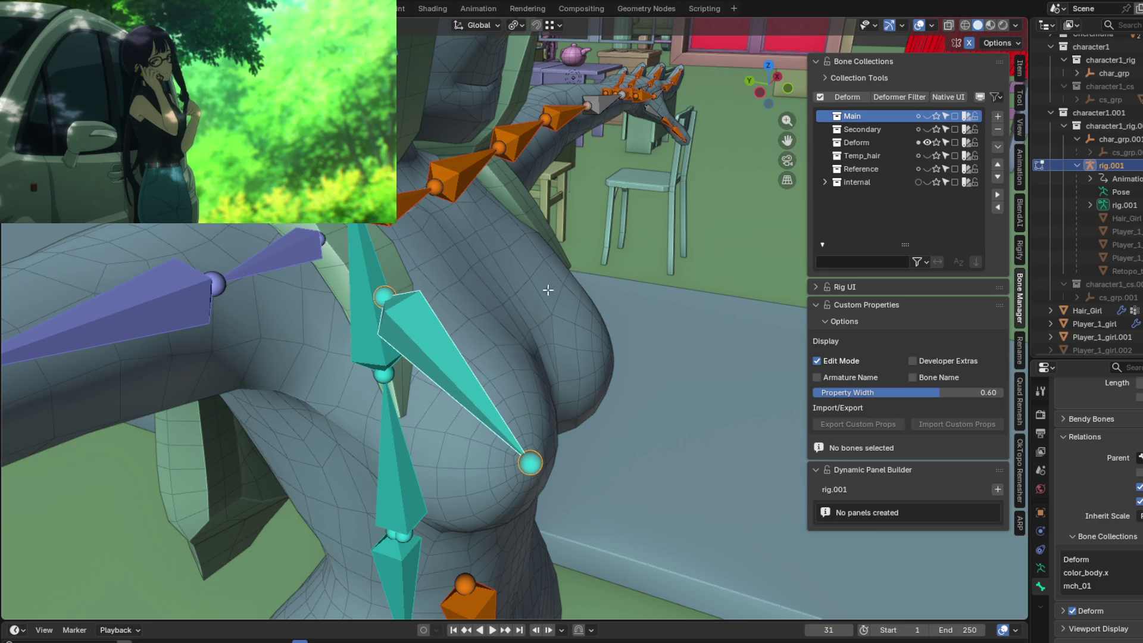
{"action": "mouse_move", "coordinate": [493, 256]}
{"action": "middle_mouse_down"}
{"action": "mouse_move", "coordinate": [506, 276]}
{"action": "mouse_move", "coordinate": [483, 339]}
{"action": "mouse_move", "coordinate": [410, 319]}
{"action": "mouse_move", "coordinate": [414, 299]}
{"action": "mouse_move", "coordinate": [505, 355]}
{"action": "mouse_move", "coordinate": [518, 378]}
{"action": "middle_mouse_up"}
Subdivide the chest bone into two segments and reposition the middle joint.
{"action": "right_click", "coordinate": [475, 331]}
{"action": "left_click", "coordinate": [408, 327]}
{"action": "left_click", "coordinate": [499, 344]}
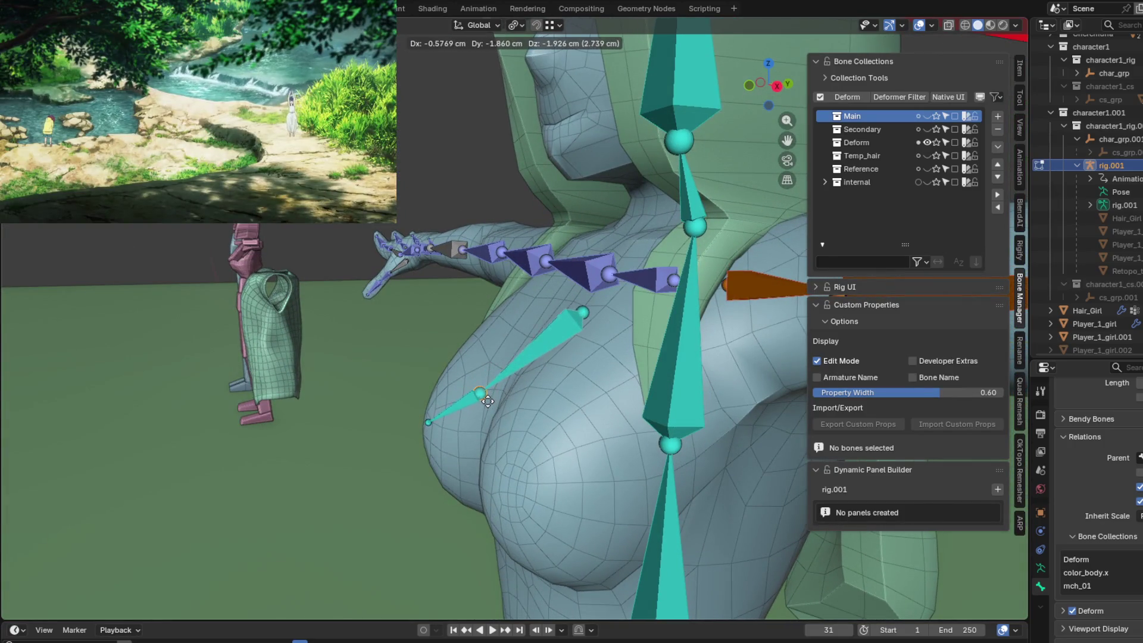
{"action": "left_click", "coordinate": [483, 400]}
{"action": "mouse_move", "coordinate": [483, 400]}
{"action": "middle_mouse_down"}
{"action": "mouse_move", "coordinate": [748, 401]}
{"action": "mouse_move", "coordinate": [727, 406]}
{"action": "middle_mouse_up"}
{"action": "key", "text": "g"}
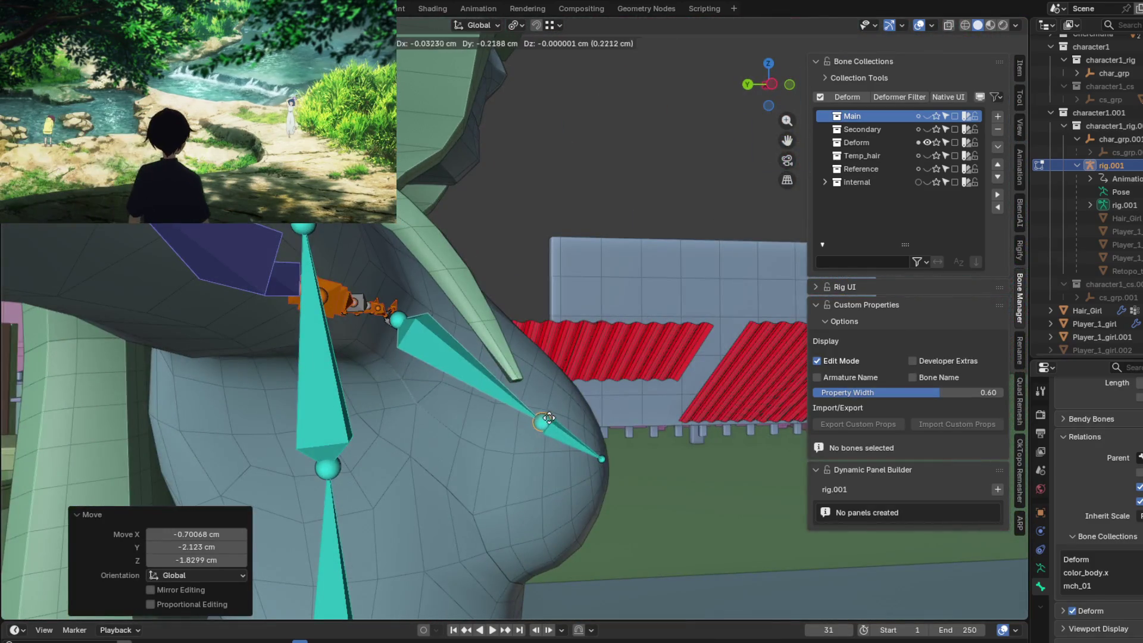
{"action": "left_click", "coordinate": [548, 419]}
{"action": "mouse_move", "coordinate": [548, 419]}
{"action": "middle_mouse_down"}
{"action": "mouse_move", "coordinate": [441, 405]}
{"action": "mouse_move", "coordinate": [475, 302]}
{"action": "mouse_move", "coordinate": [308, 273]}
{"action": "mouse_move", "coordinate": [460, 395]}
{"action": "mouse_move", "coordinate": [477, 358]}
{"action": "mouse_move", "coordinate": [586, 268]}
{"action": "mouse_move", "coordinate": [442, 326]}
{"action": "middle_mouse_up"}
Move the remaining joints so the short segment sits on the nipple.
{"action": "left_click", "coordinate": [432, 401]}
{"action": "key", "text": "g"}
{"action": "left_click", "coordinate": [444, 405]}
{"action": "key", "text": "g"}
{"action": "left_click", "coordinate": [449, 379]}
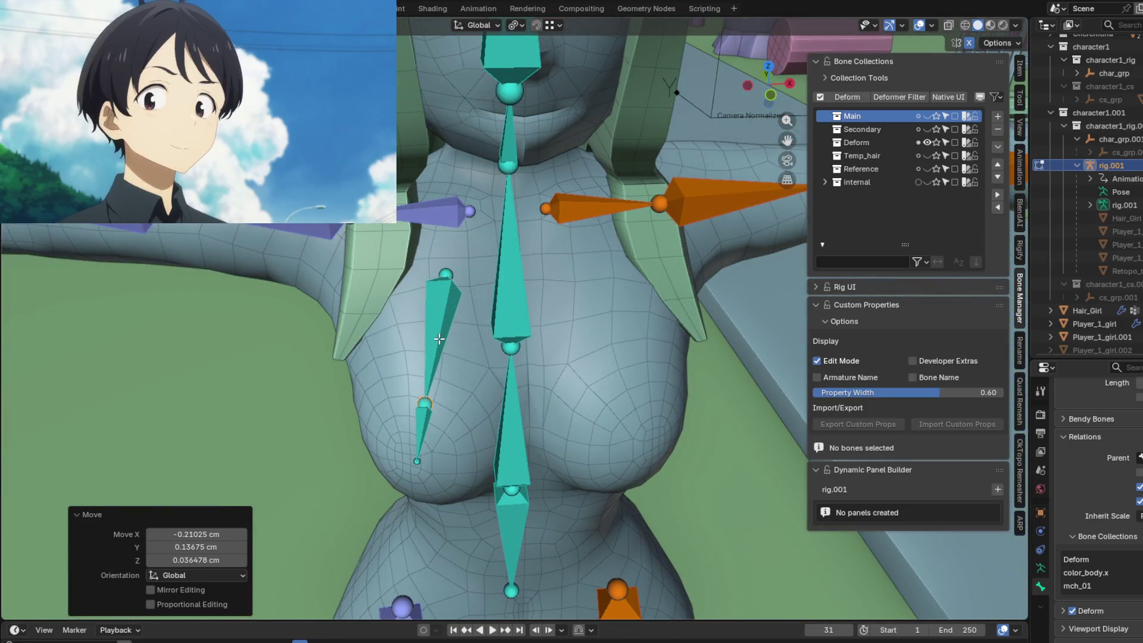
Rename the short nipple bone to chest.01.
{"action": "left_click", "coordinate": [415, 423]}
{"action": "left_click", "coordinate": [426, 430]}
{"action": "key", "text": "F2"}
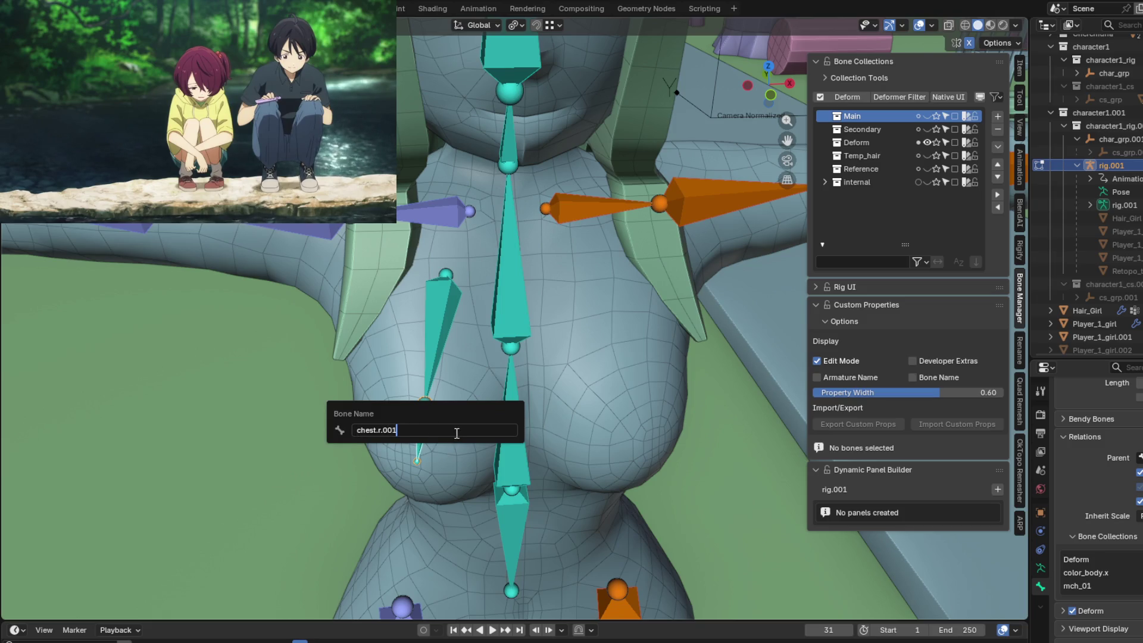
{"action": "key", "text": "Left"}
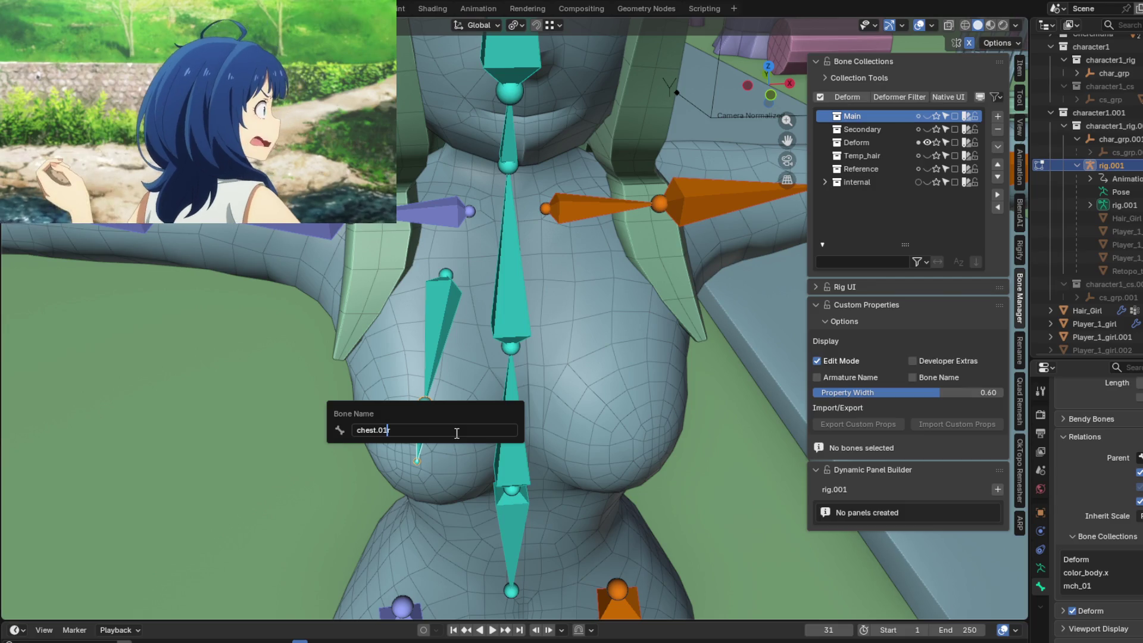
{"action": "key", "text": "Return"}
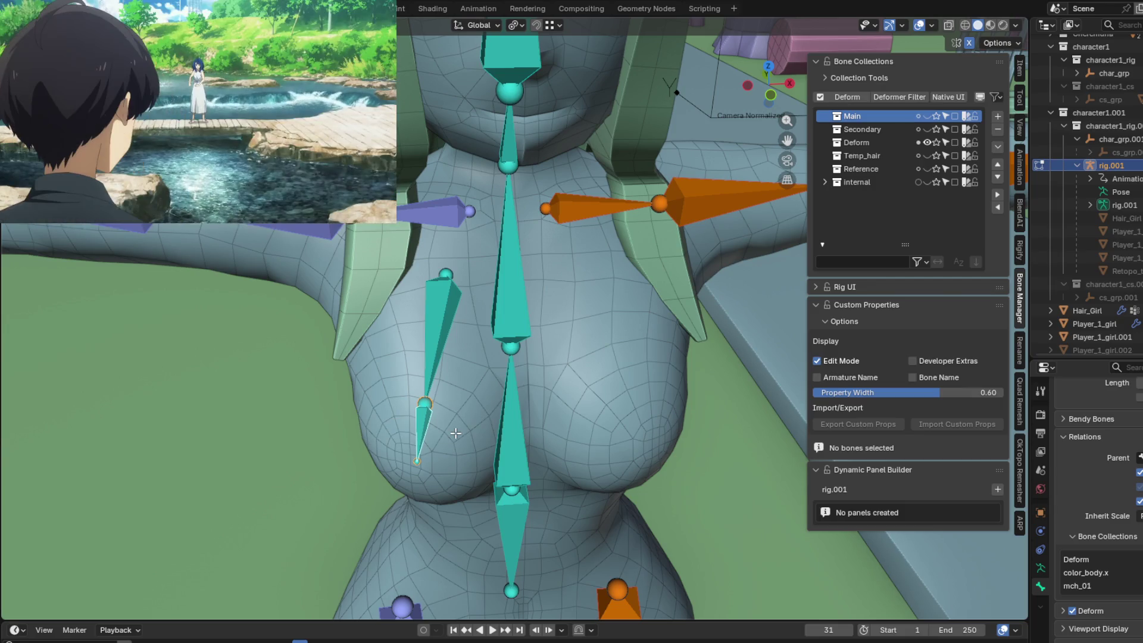
{"action": "scroll", "coordinate": [452, 419], "scroll_direction": "down", "scroll_amount": 2, "text": "shift"}
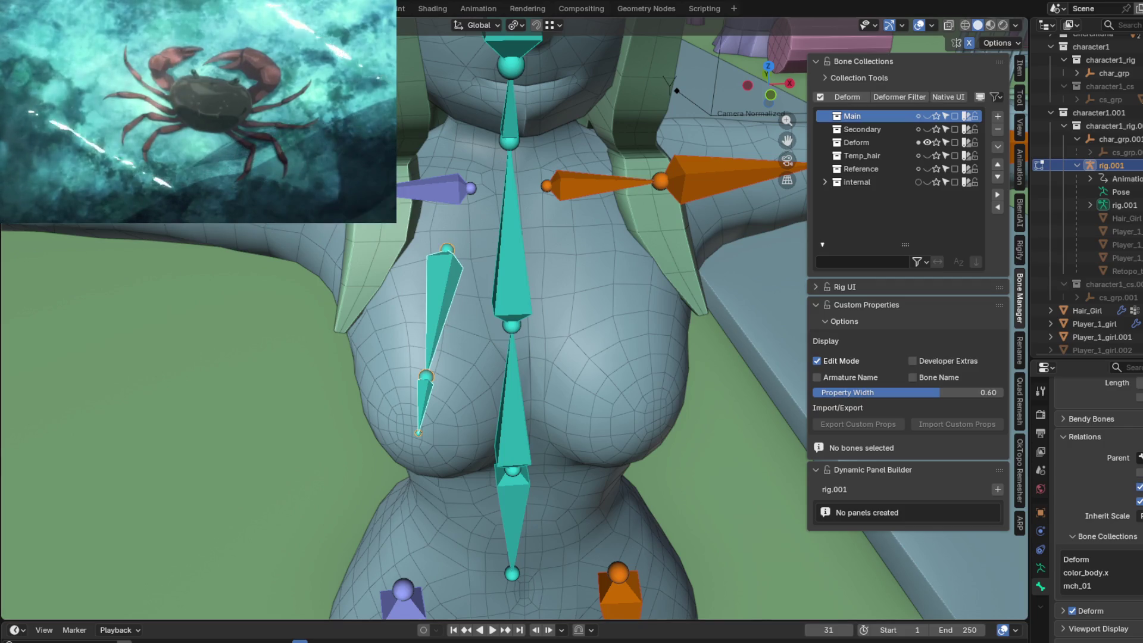
Symmetrize the chest and nipple bones onto the opposite breast.
{"action": "right_click", "coordinate": [238, 231]}
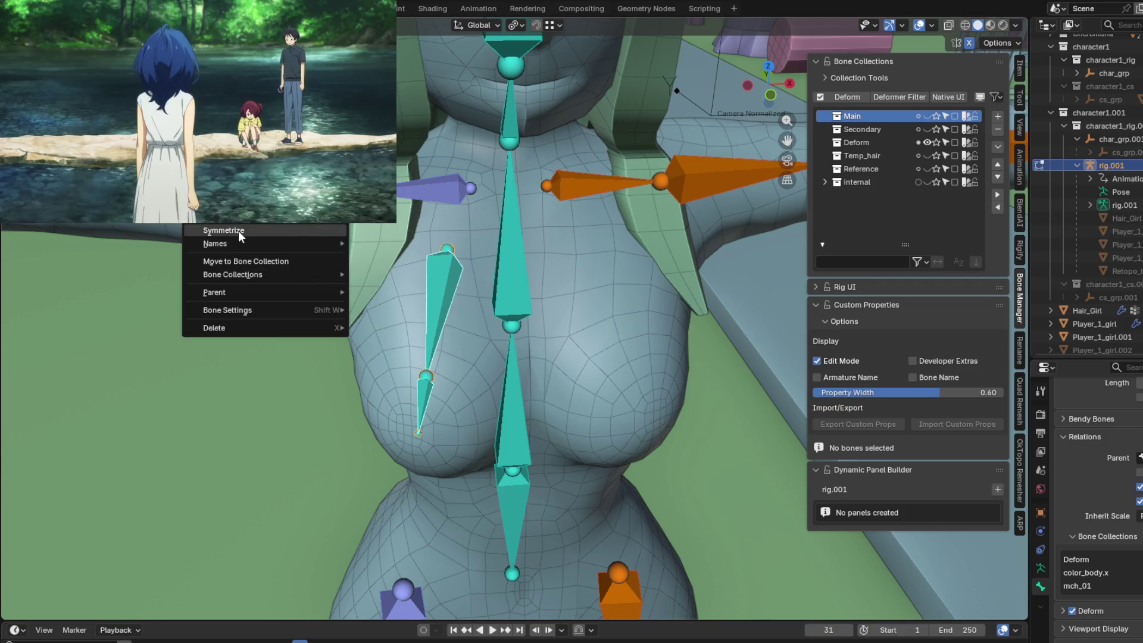
{"action": "left_click", "coordinate": [238, 230]}
{"action": "mouse_move", "coordinate": [238, 230]}
{"action": "middle_mouse_down"}
{"action": "mouse_move", "coordinate": [496, 294]}
{"action": "mouse_move", "coordinate": [569, 436]}
{"action": "middle_mouse_up"}
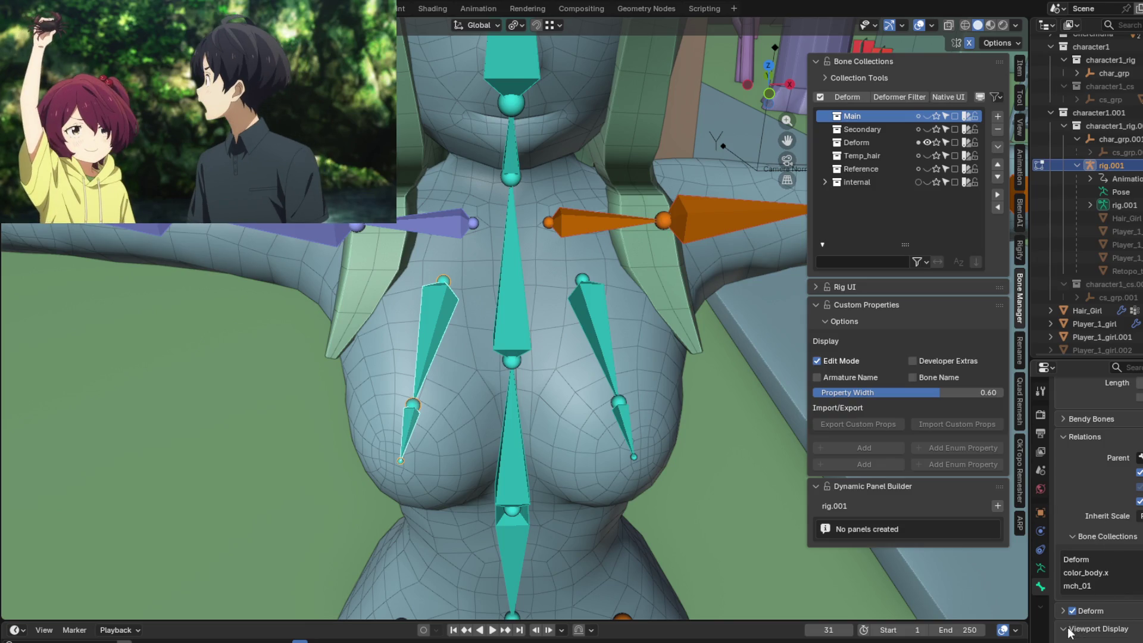
Show the bone's custom colour settings and check the left arm bone's colour.
{"action": "left_click", "coordinate": [1070, 628]}
{"action": "scroll", "coordinate": [1090, 596], "scroll_direction": "down", "scroll_amount": 4}
{"action": "left_click", "coordinate": [1139, 625]}
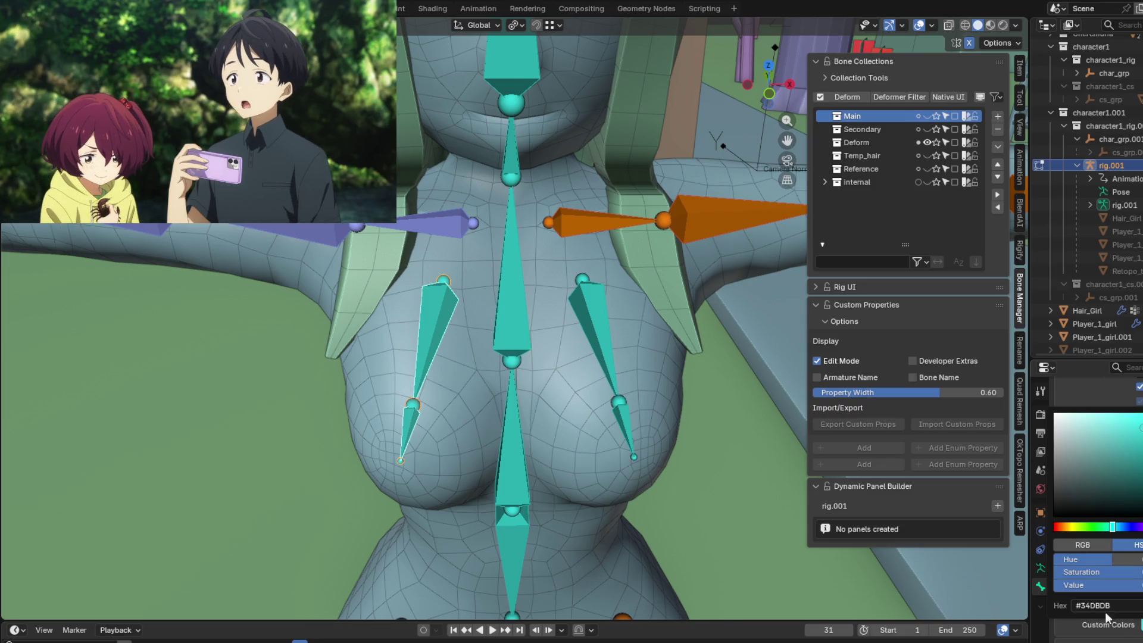
{"action": "left_click", "coordinate": [341, 223]}
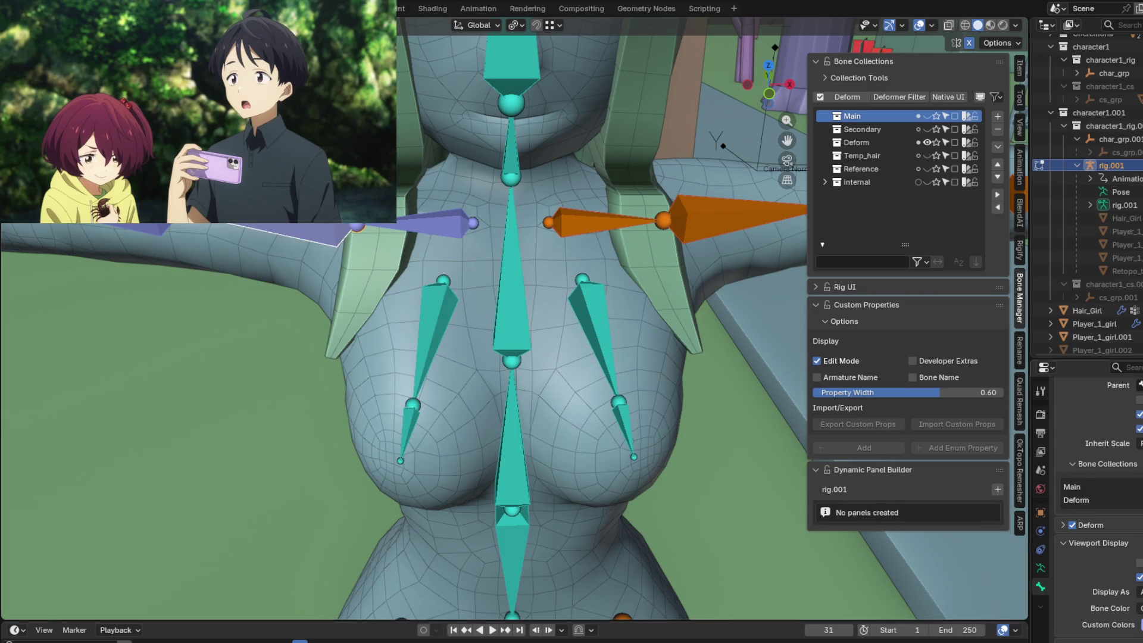
{"action": "left_click", "coordinate": [1140, 625]}
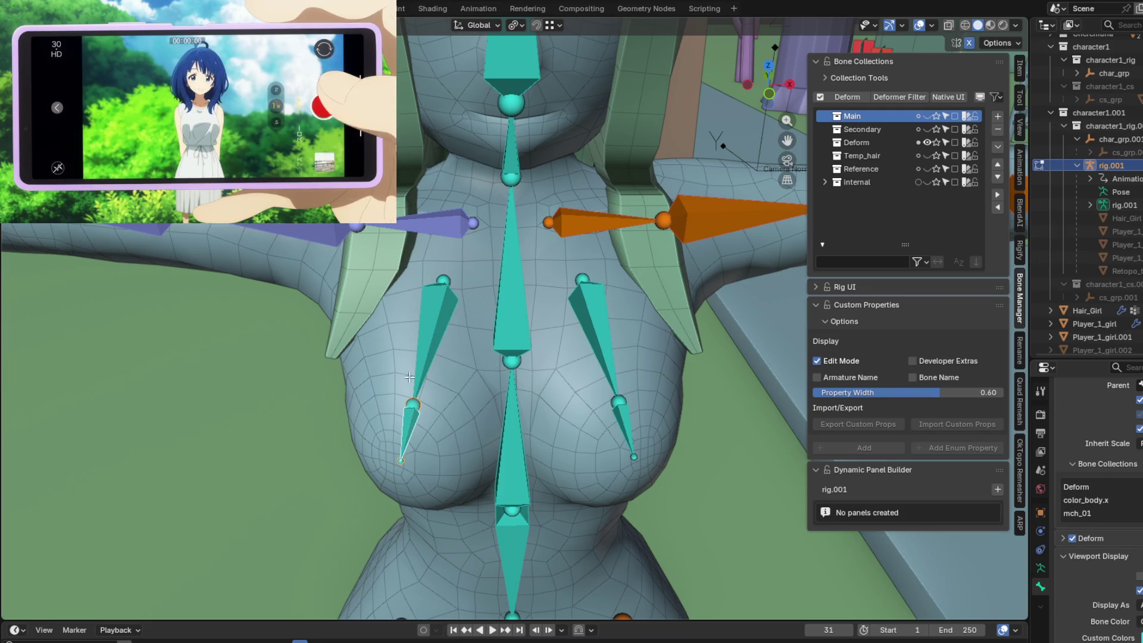
Give the right upper chest and nipple bones custom colour #9AAAFF.
{"action": "left_click", "coordinate": [427, 331]}
{"action": "scroll", "coordinate": [1117, 577], "scroll_direction": "down", "scroll_amount": 1}
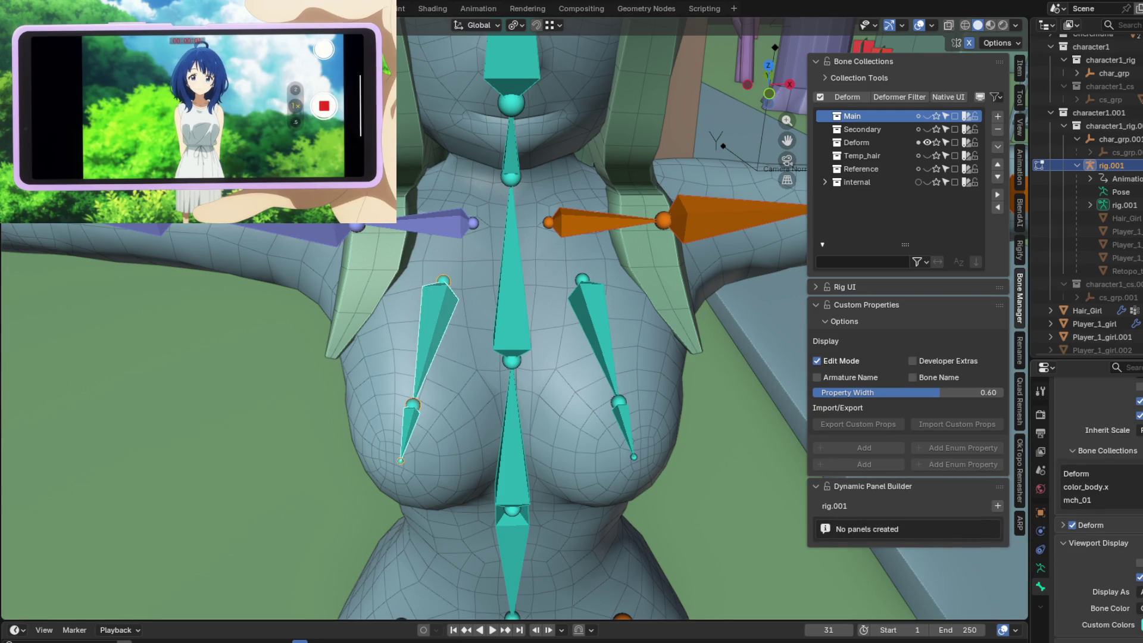
{"action": "left_click", "coordinate": [1141, 625]}
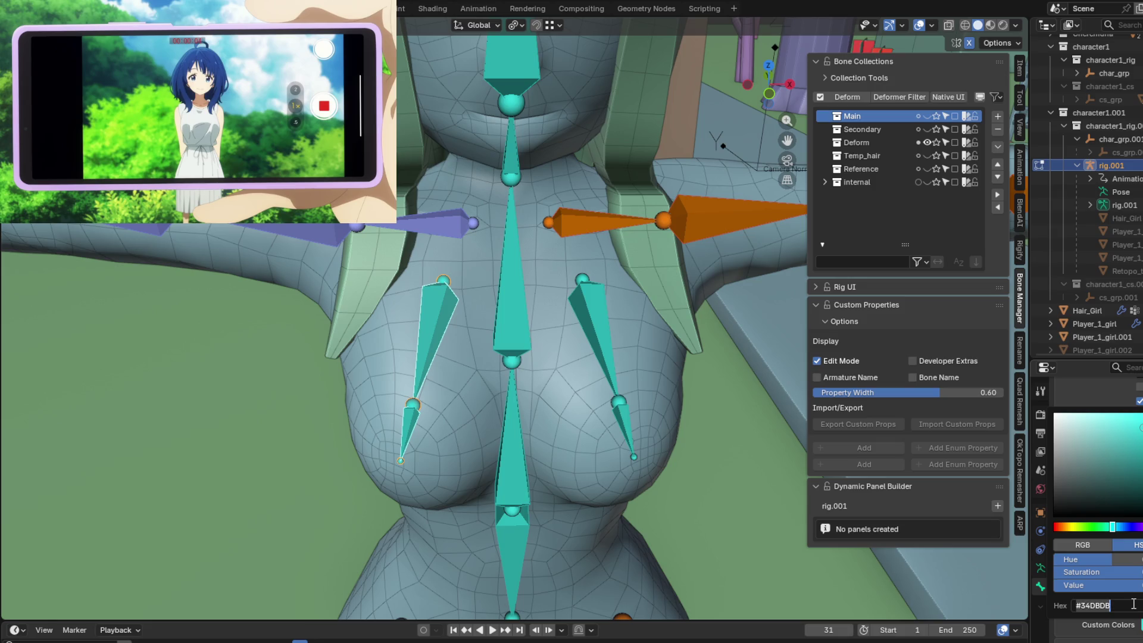
{"action": "key", "text": "Return"}
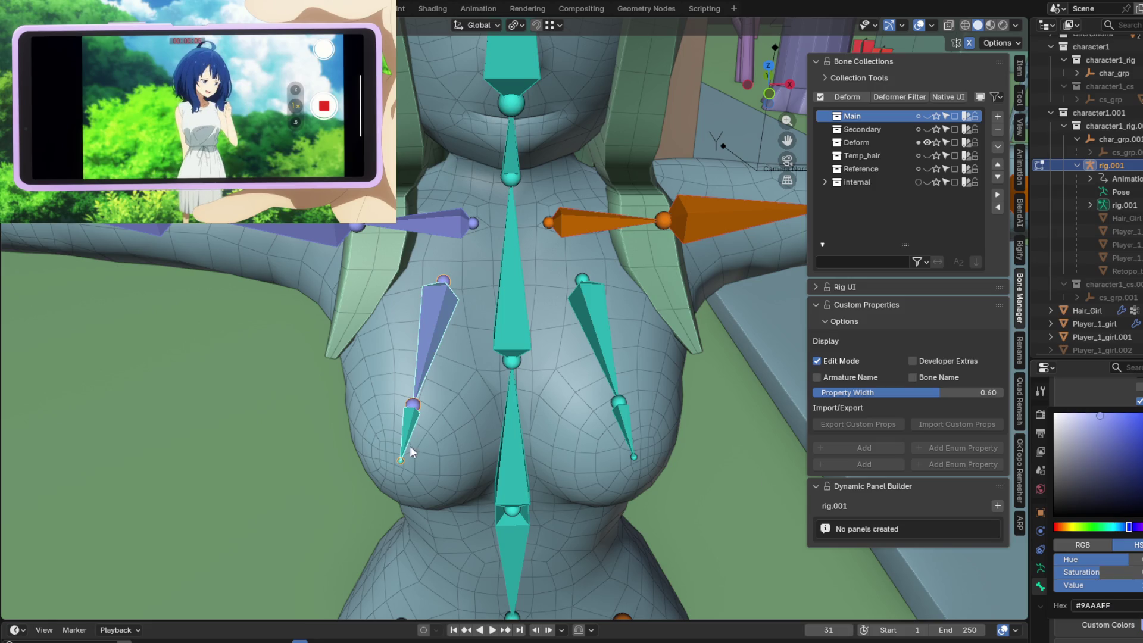
{"action": "left_click", "coordinate": [416, 427]}
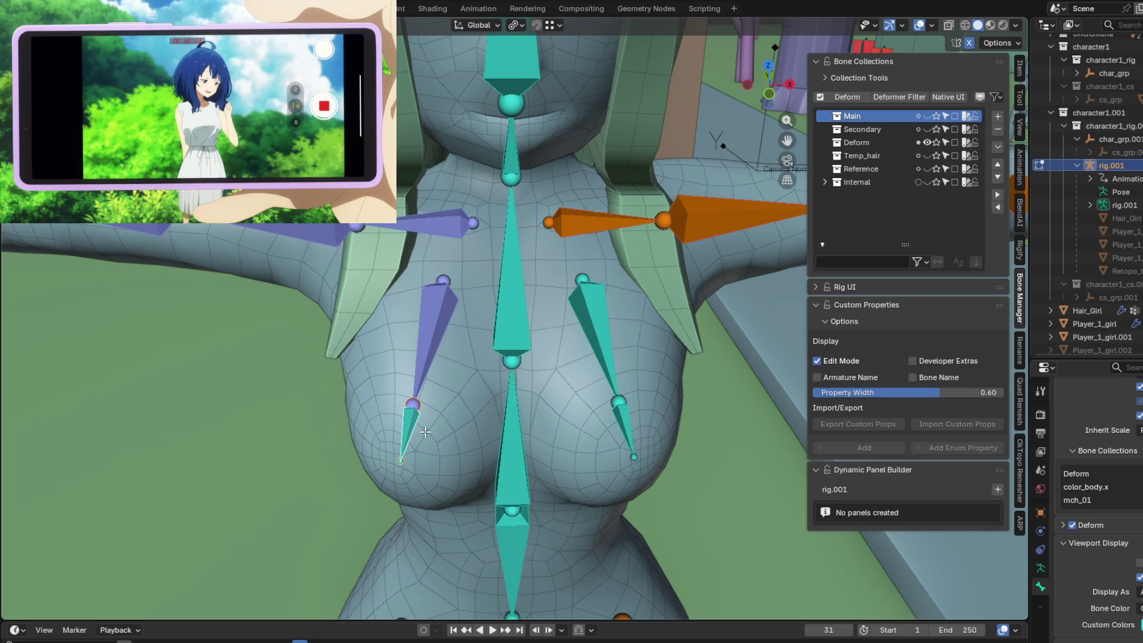
{"action": "left_click", "coordinate": [1141, 625]}
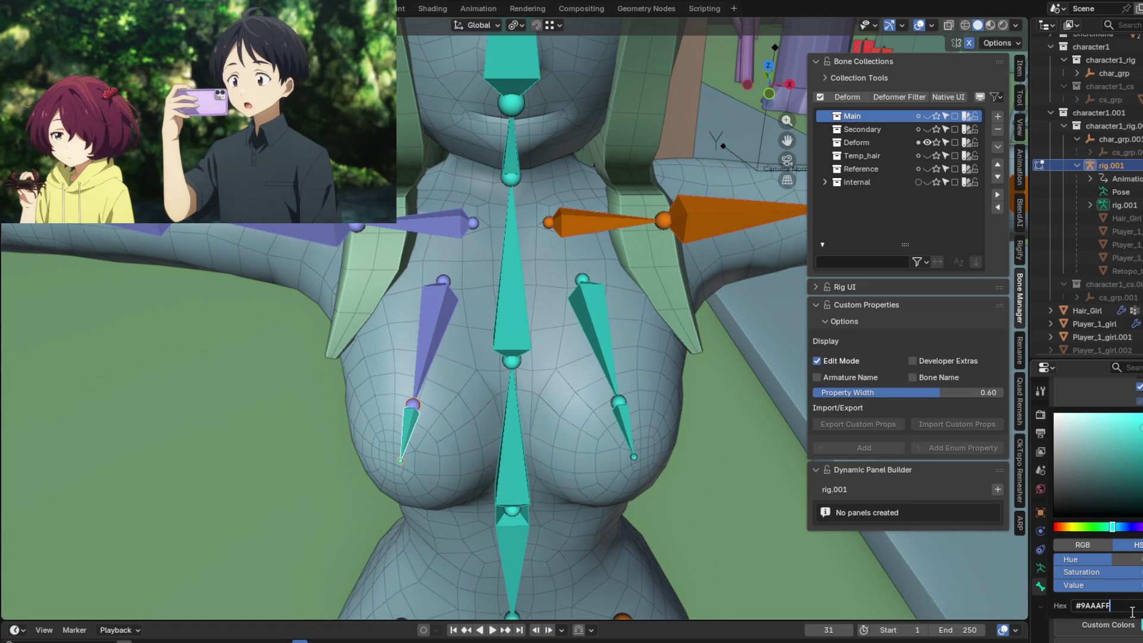
{"action": "key", "text": "Return"}
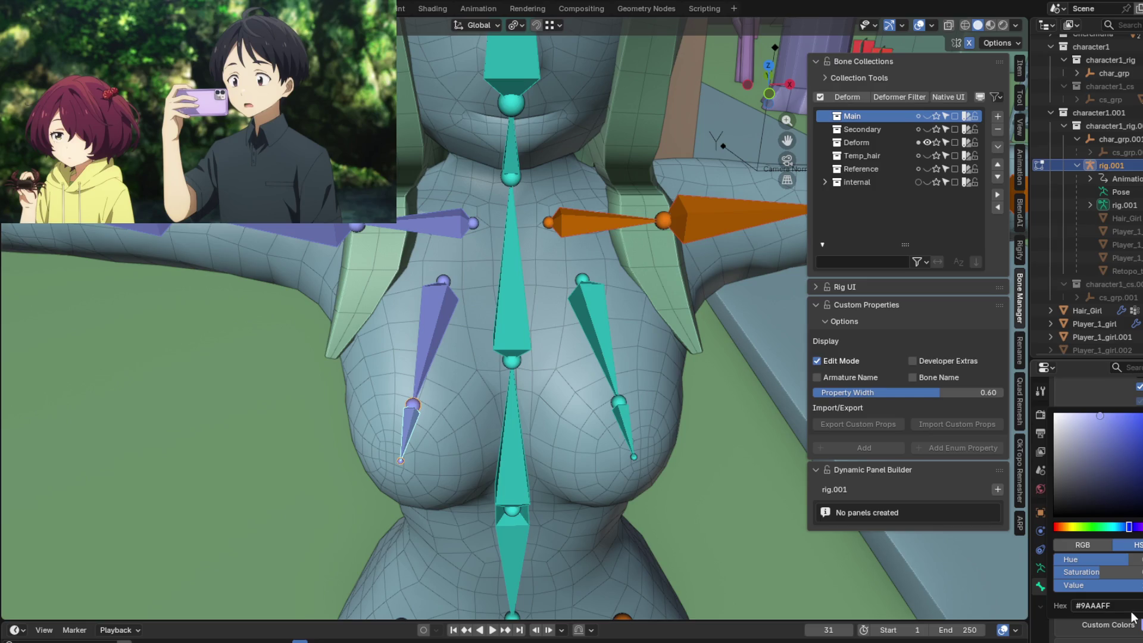
{"action": "left_click", "coordinate": [1140, 625]}
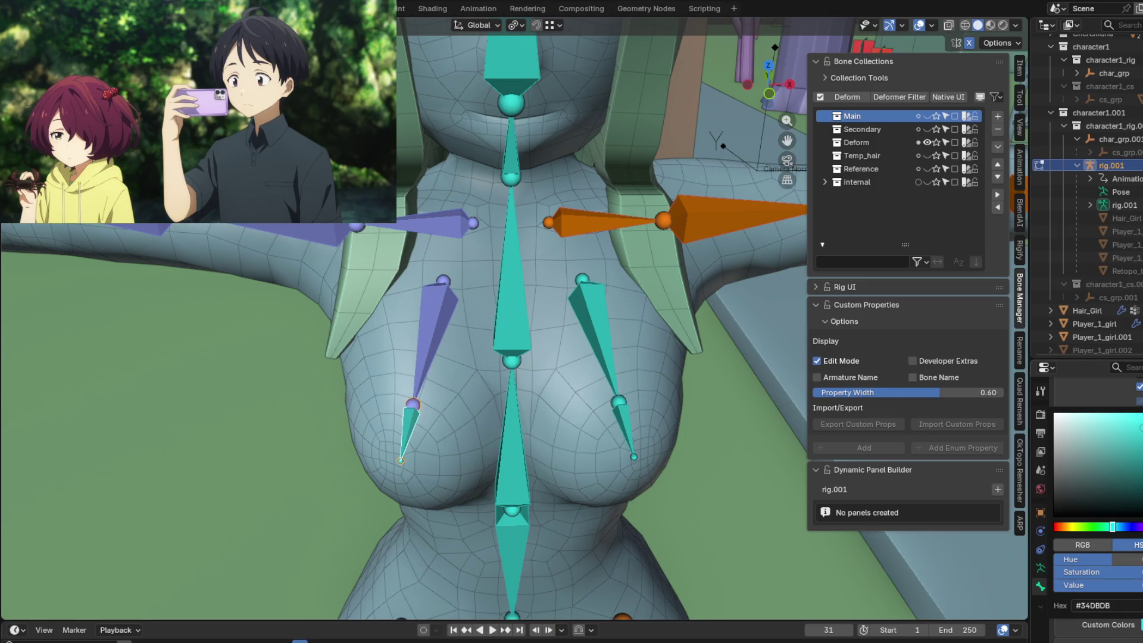
{"action": "key", "text": "Return"}
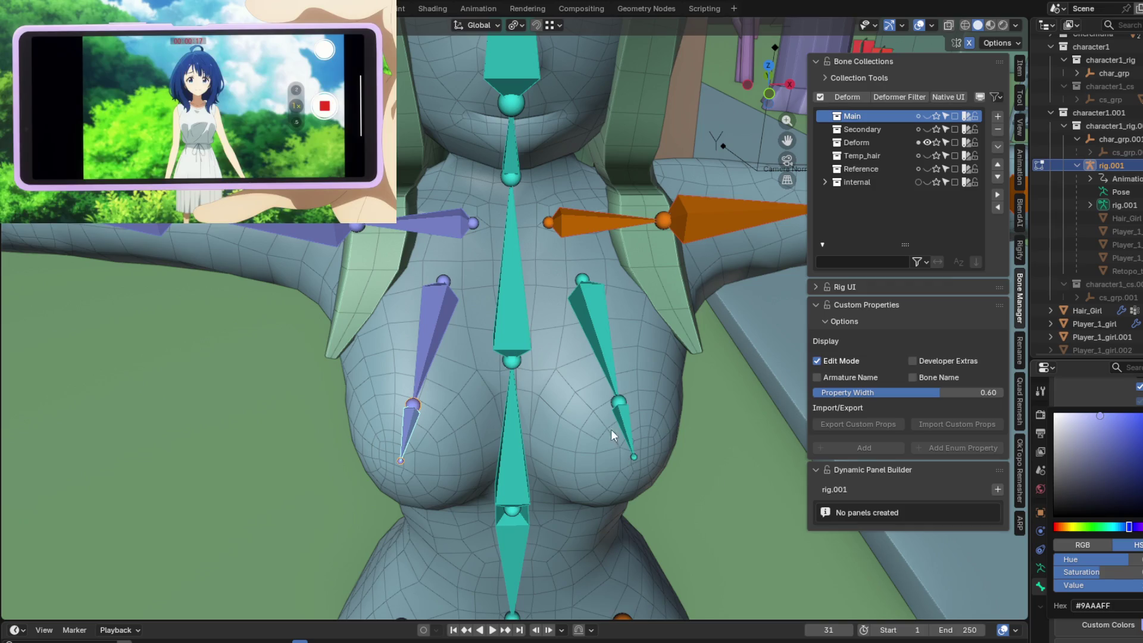
Copy the orange hex colour from the shoulder bone's custom colour.
{"action": "left_click", "coordinate": [599, 214]}
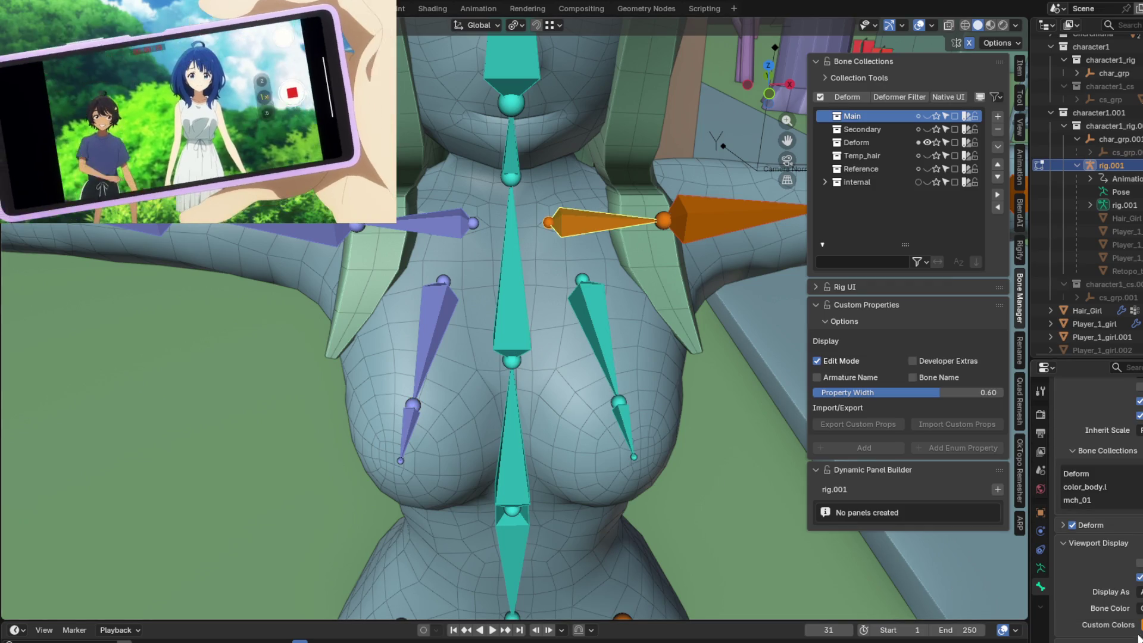
{"action": "left_click", "coordinate": [1140, 625]}
{"action": "left_click", "coordinate": [1135, 603]}
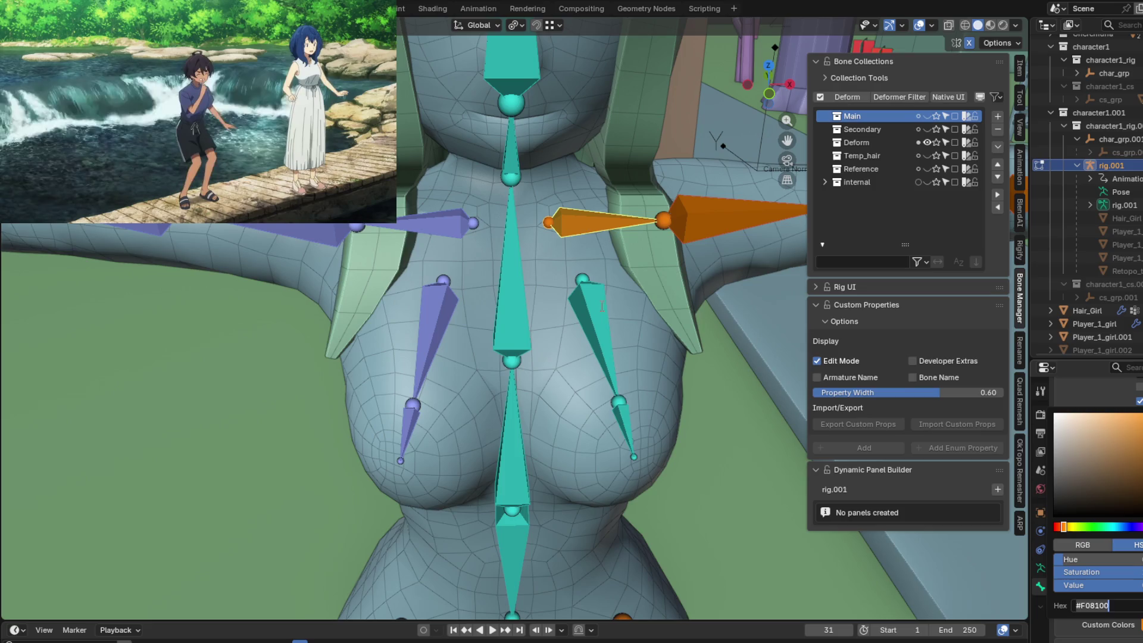
{"action": "key", "text": "Return"}
Paste the orange hex F08100 into the upper chest and nipple bones' colours.
{"action": "left_click", "coordinate": [601, 342]}
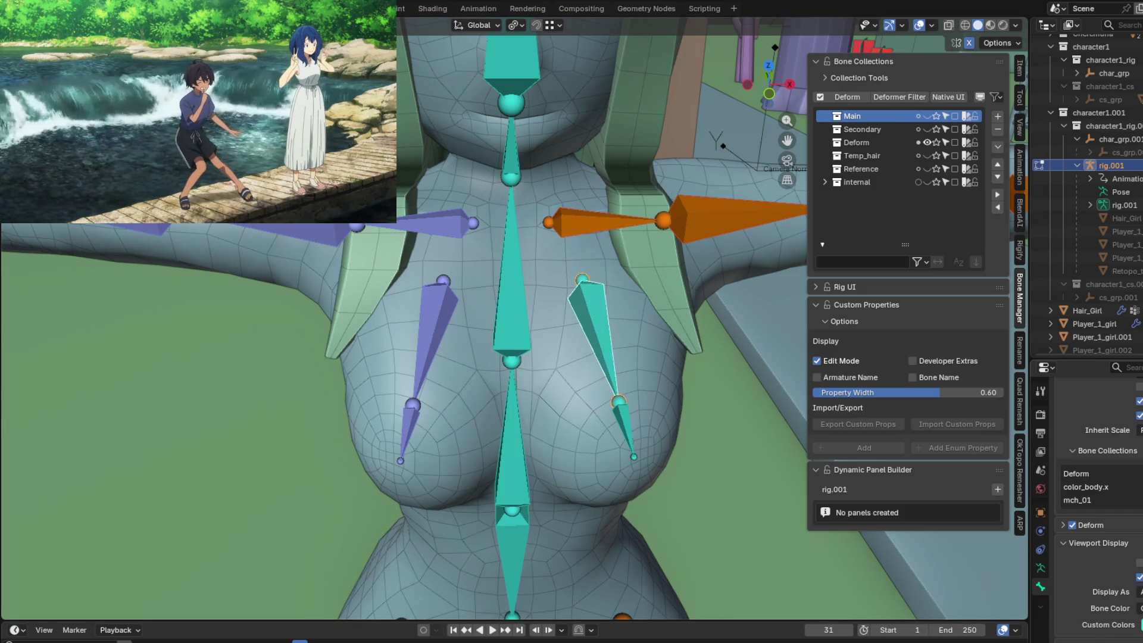
{"action": "left_click", "coordinate": [1140, 624]}
{"action": "left_click", "coordinate": [1131, 607]}
{"action": "type", "text": "#F08100"}
{"action": "key", "text": "Return"}
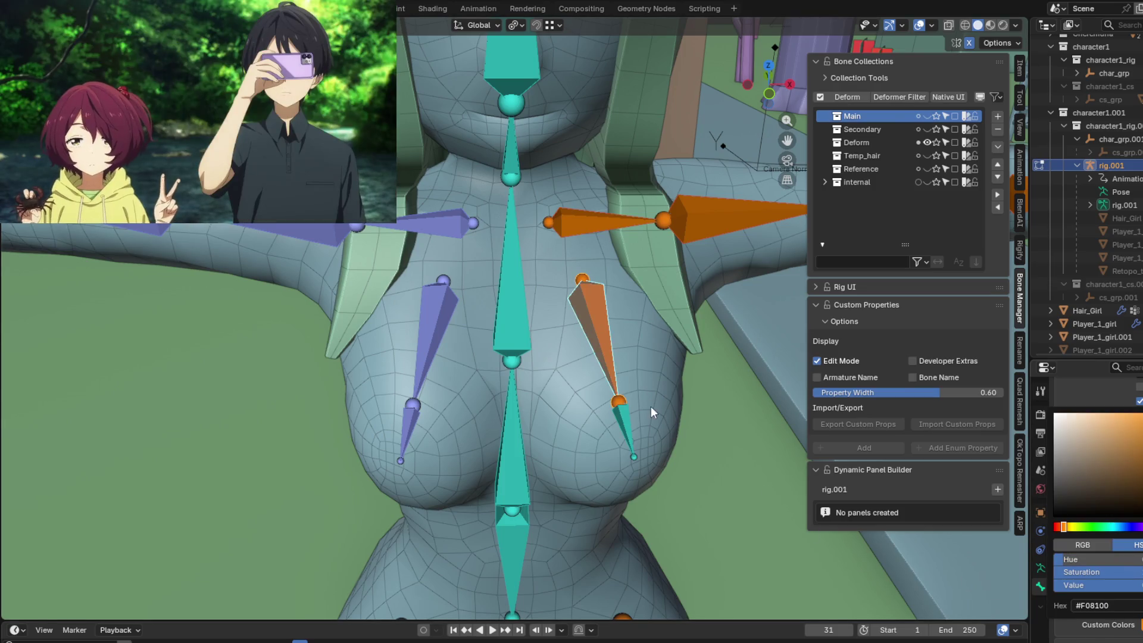
{"action": "left_click", "coordinate": [629, 429]}
{"action": "left_click", "coordinate": [1141, 624]}
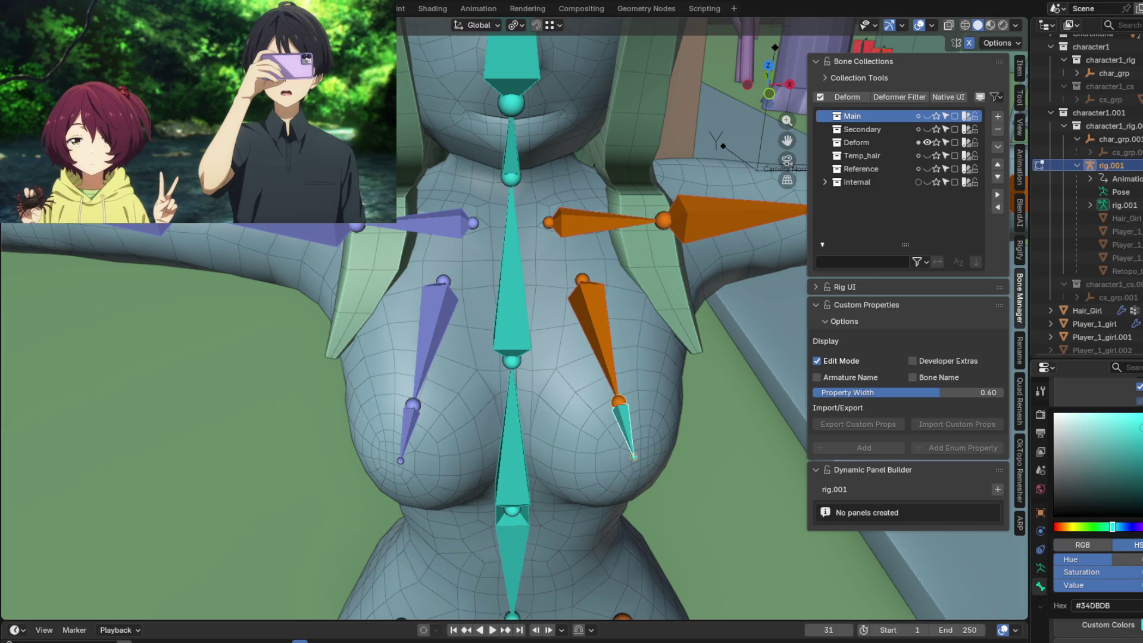
{"action": "left_click", "coordinate": [1131, 607]}
{"action": "key", "text": "ctrl+v"}
{"action": "key", "text": "Return"}
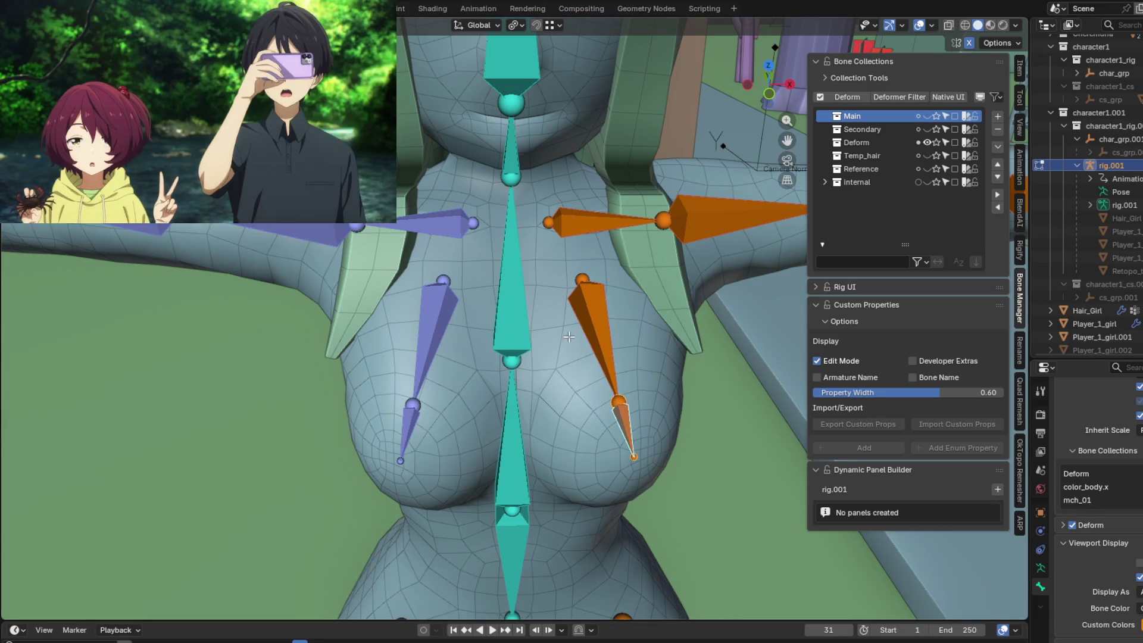
{"action": "left_click", "coordinate": [598, 333]}
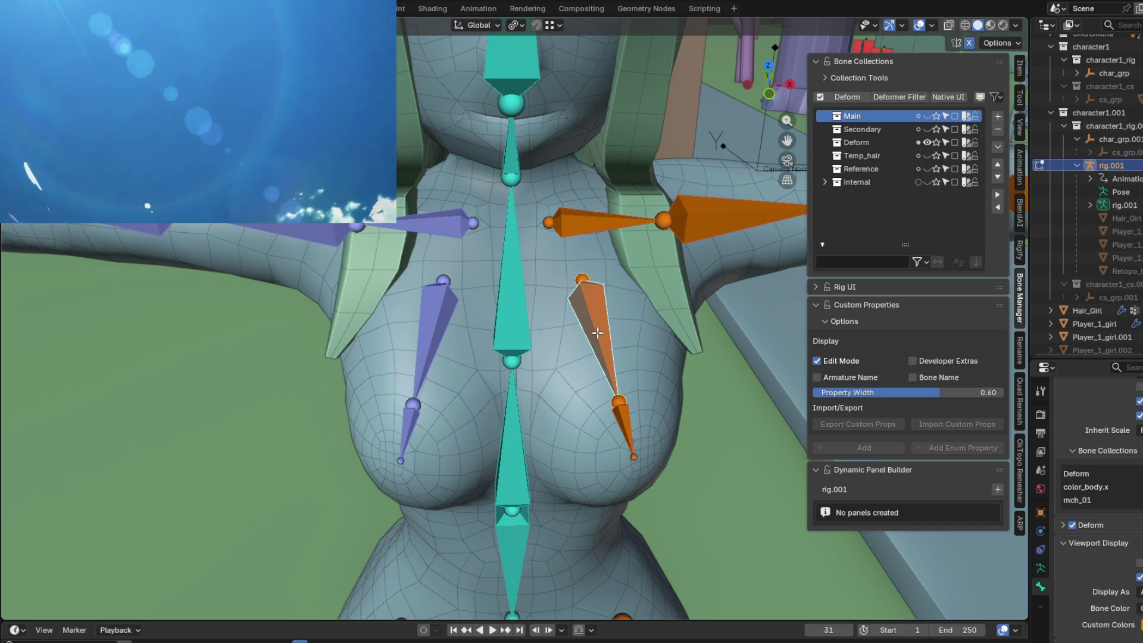
{"action": "left_click", "coordinate": [428, 380]}
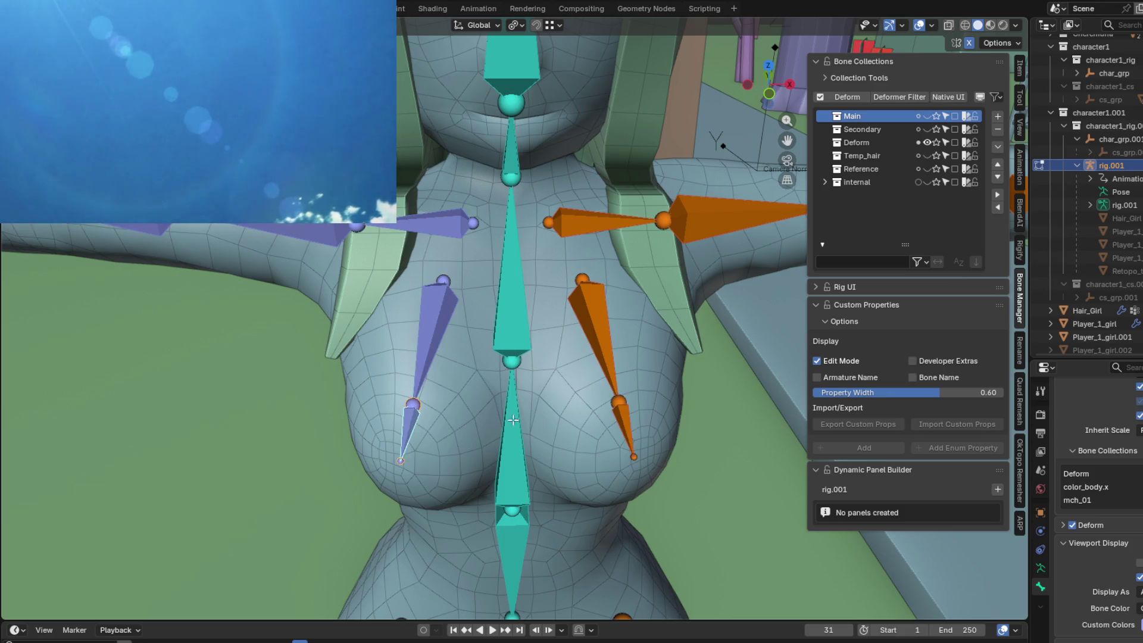
{"action": "mouse_move", "coordinate": [513, 420]}
{"action": "middle_mouse_down"}
{"action": "mouse_move", "coordinate": [524, 302]}
{"action": "mouse_move", "coordinate": [409, 365]}
{"action": "mouse_move", "coordinate": [366, 362]}
{"action": "mouse_move", "coordinate": [388, 393]}
{"action": "mouse_move", "coordinate": [518, 390]}
{"action": "mouse_move", "coordinate": [539, 402]}
{"action": "mouse_move", "coordinate": [476, 417]}
{"action": "mouse_move", "coordinate": [567, 367]}
{"action": "mouse_move", "coordinate": [577, 349]}
{"action": "middle_mouse_up"}
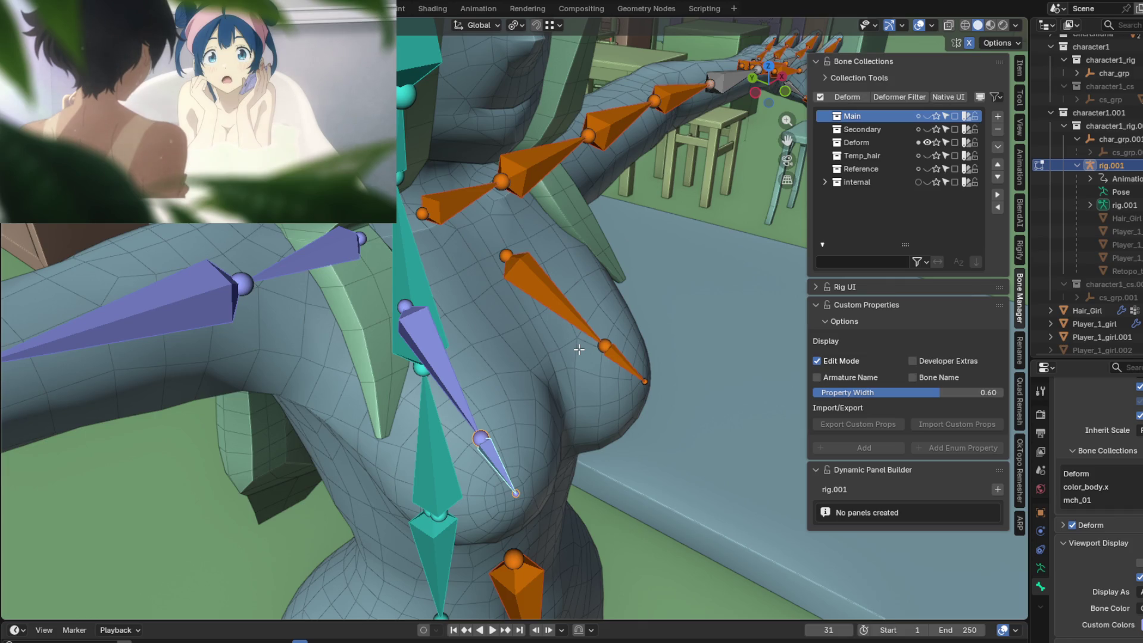
{"action": "mouse_move", "coordinate": [566, 413]}
{"action": "middle_mouse_down"}
{"action": "mouse_move", "coordinate": [482, 388]}
{"action": "mouse_move", "coordinate": [467, 292]}
{"action": "mouse_move", "coordinate": [465, 306]}
{"action": "mouse_move", "coordinate": [471, 262]}
{"action": "mouse_move", "coordinate": [419, 265]}
{"action": "mouse_move", "coordinate": [504, 275]}
{"action": "middle_mouse_up"}
Enter Pose Mode and test-rotate spine_02.x, cancelling back to rest.
{"action": "key", "text": "ctrl+Tab"}
{"action": "left_click", "coordinate": [532, 280]}
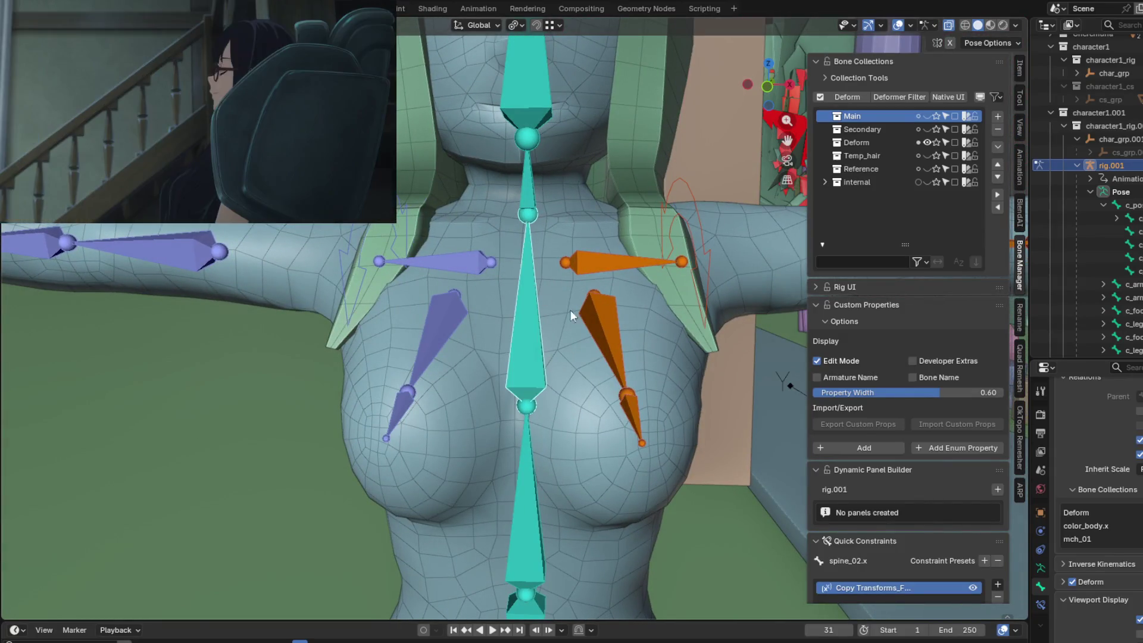
{"action": "scroll", "coordinate": [1106, 492], "scroll_direction": "up", "scroll_amount": 10}
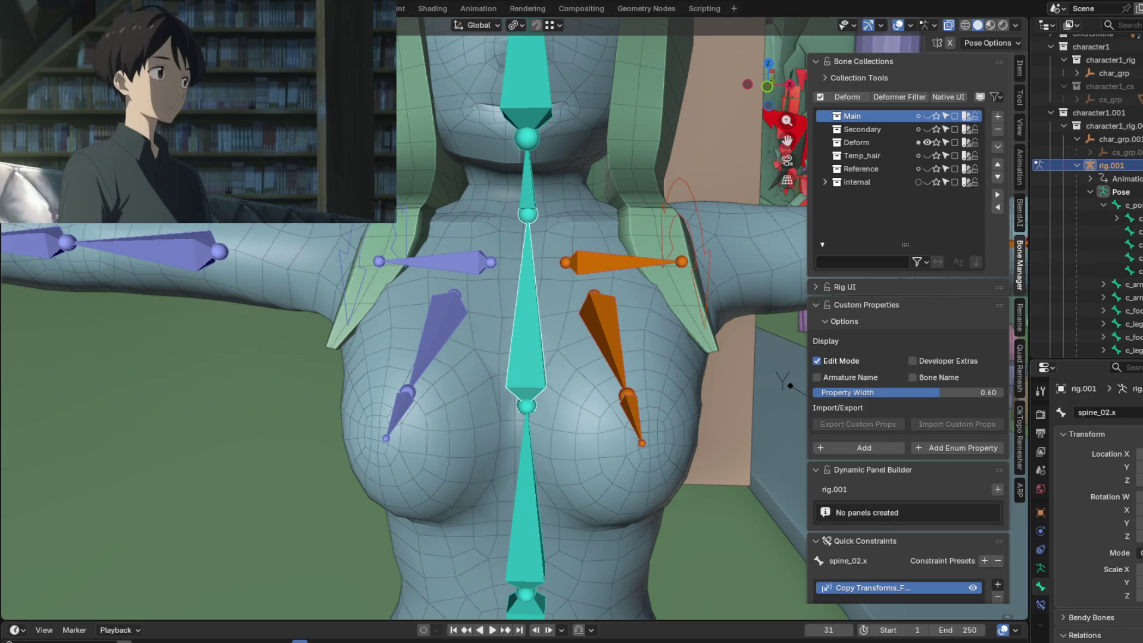
{"action": "middle_click_drag", "start_coordinate": [587, 262], "coordinate": [597, 261]}
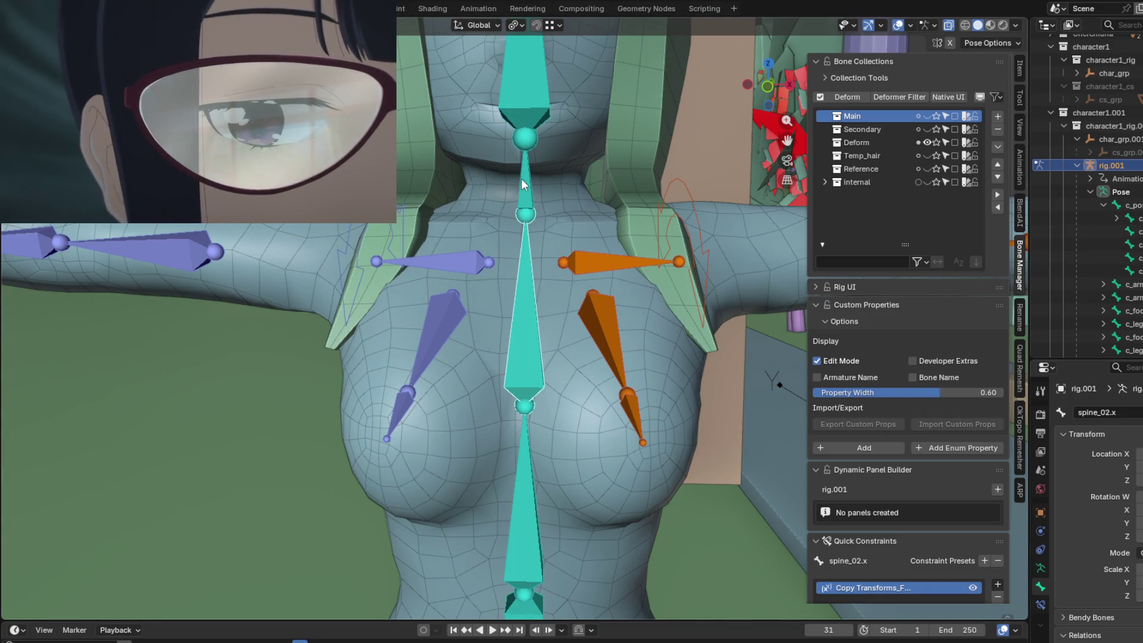
{"action": "left_click", "coordinate": [527, 184]}
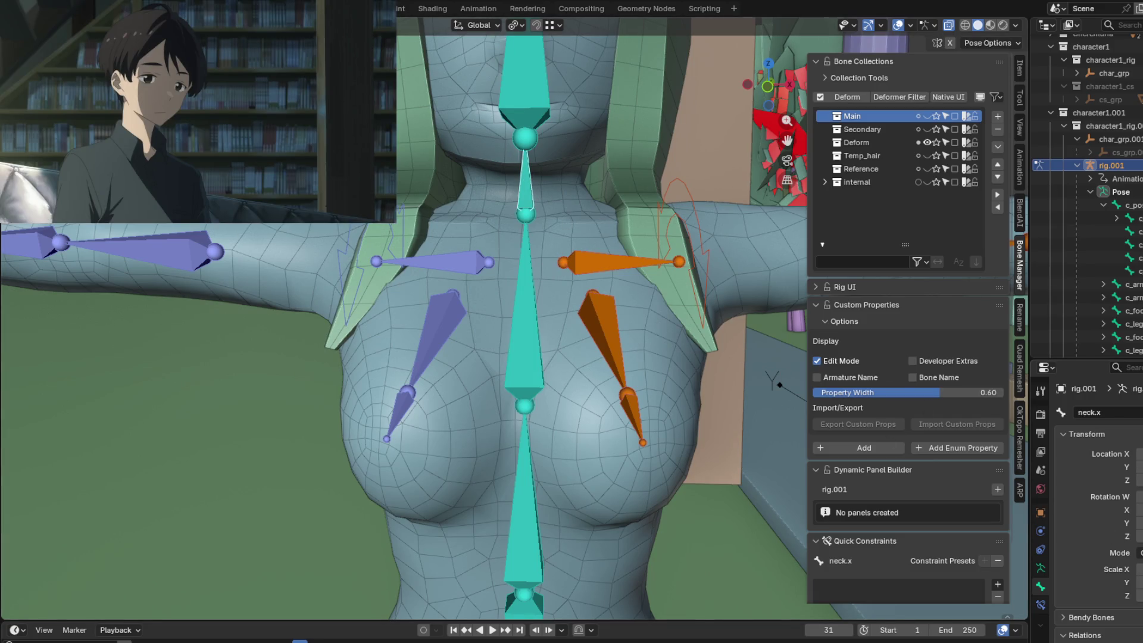
{"action": "left_click", "coordinate": [523, 284]}
{"action": "key", "text": "r"}
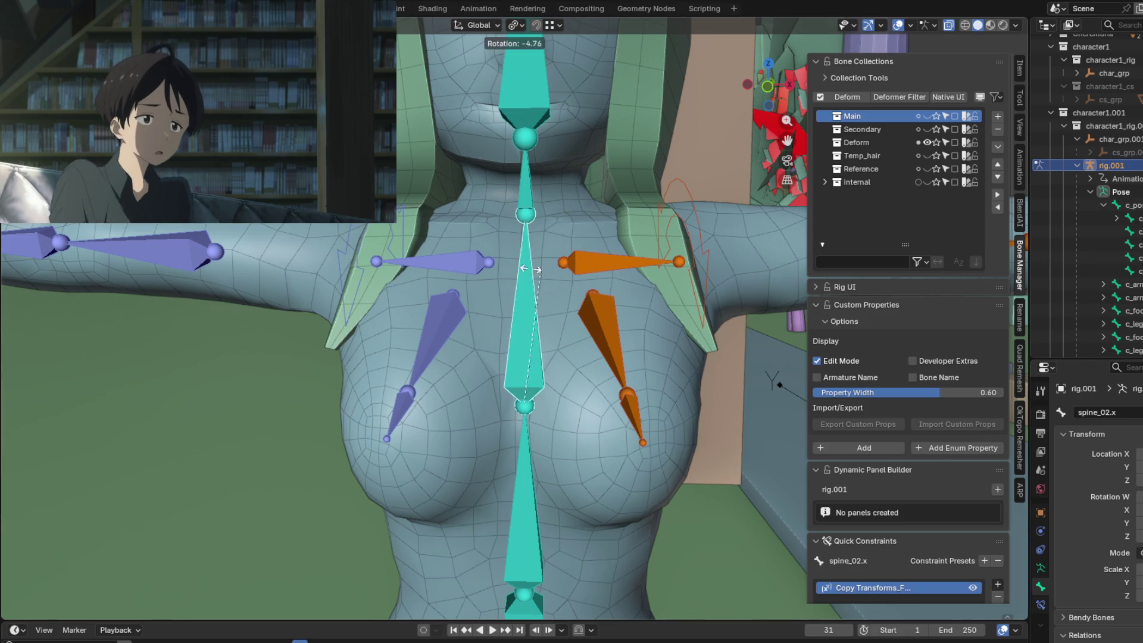
{"action": "right_click", "coordinate": [609, 292]}
{"action": "left_click", "coordinate": [523, 485]}
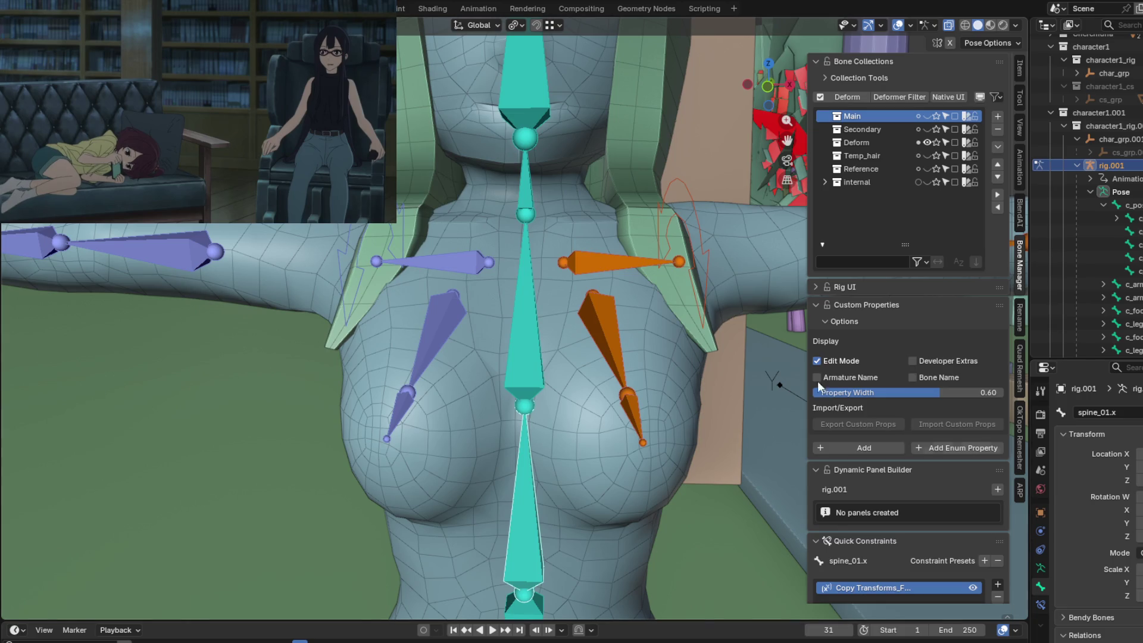
{"action": "right_click", "coordinate": [588, 261]}
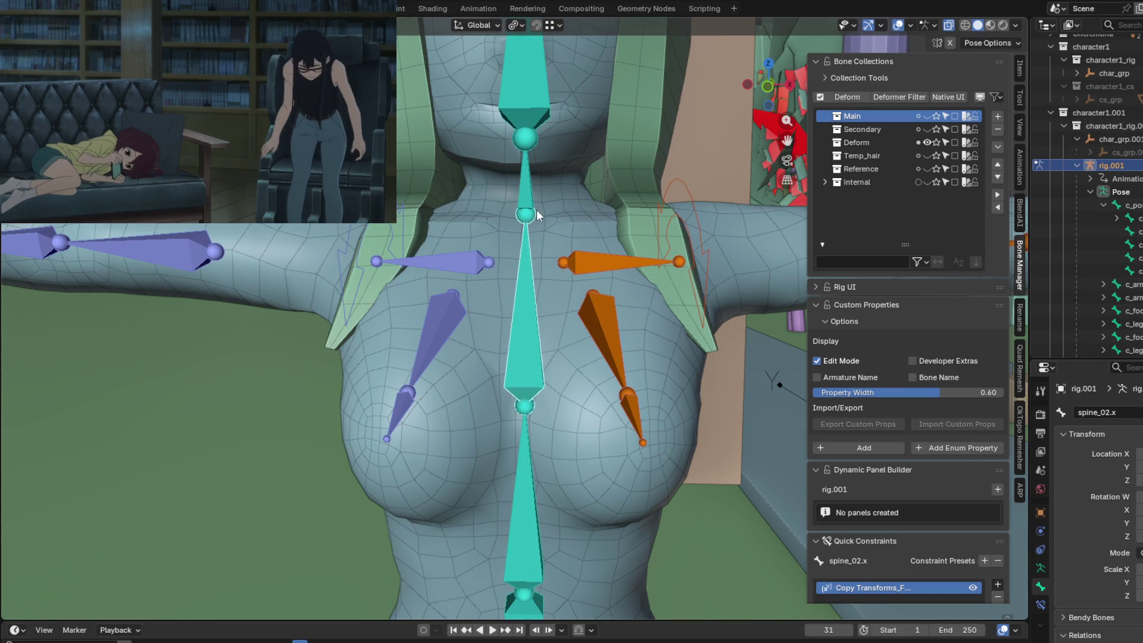
Test-rotate spine_02.x again from the front view and cancel back to rest.
{"action": "scroll", "coordinate": [517, 130], "scroll_direction": "down", "scroll_amount": 3}
{"action": "left_click", "coordinate": [516, 130]}
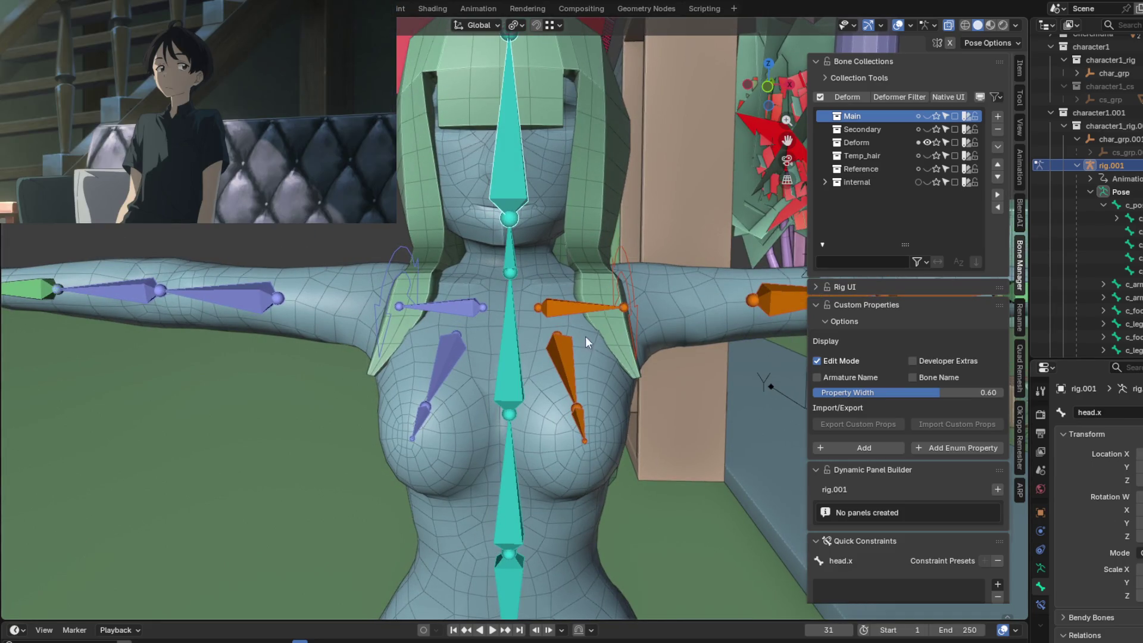
{"action": "left_click", "coordinate": [511, 312]}
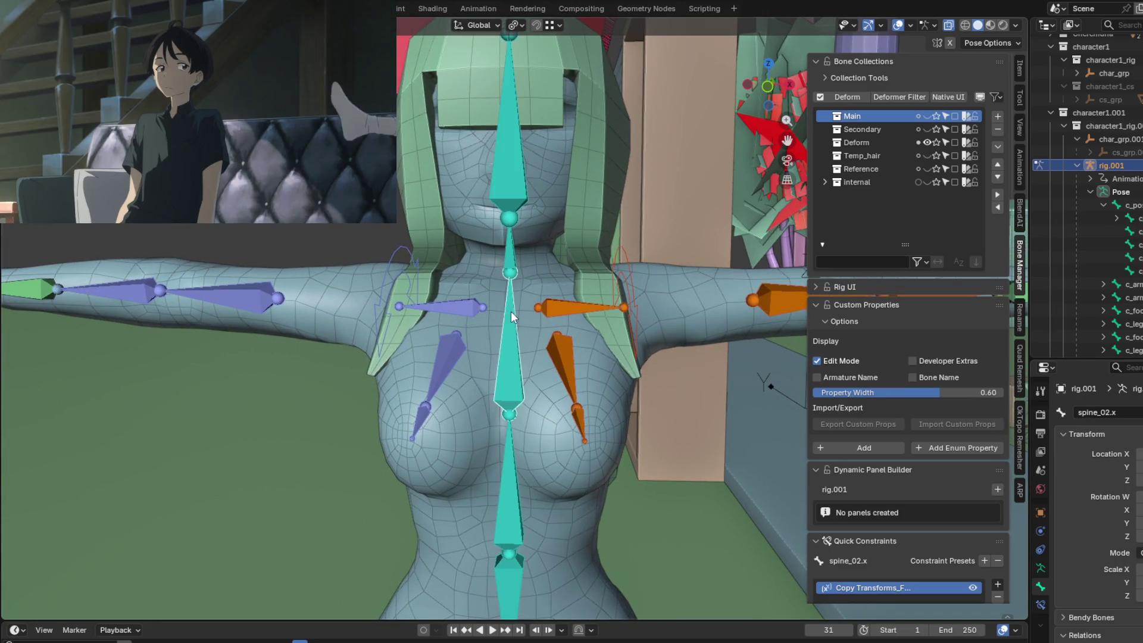
{"action": "key", "text": "r"}
{"action": "right_click", "coordinate": [556, 283]}
{"action": "mouse_move", "coordinate": [556, 283]}
{"action": "middle_mouse_down"}
{"action": "mouse_move", "coordinate": [469, 234]}
{"action": "mouse_move", "coordinate": [562, 302]}
{"action": "middle_mouse_up"}
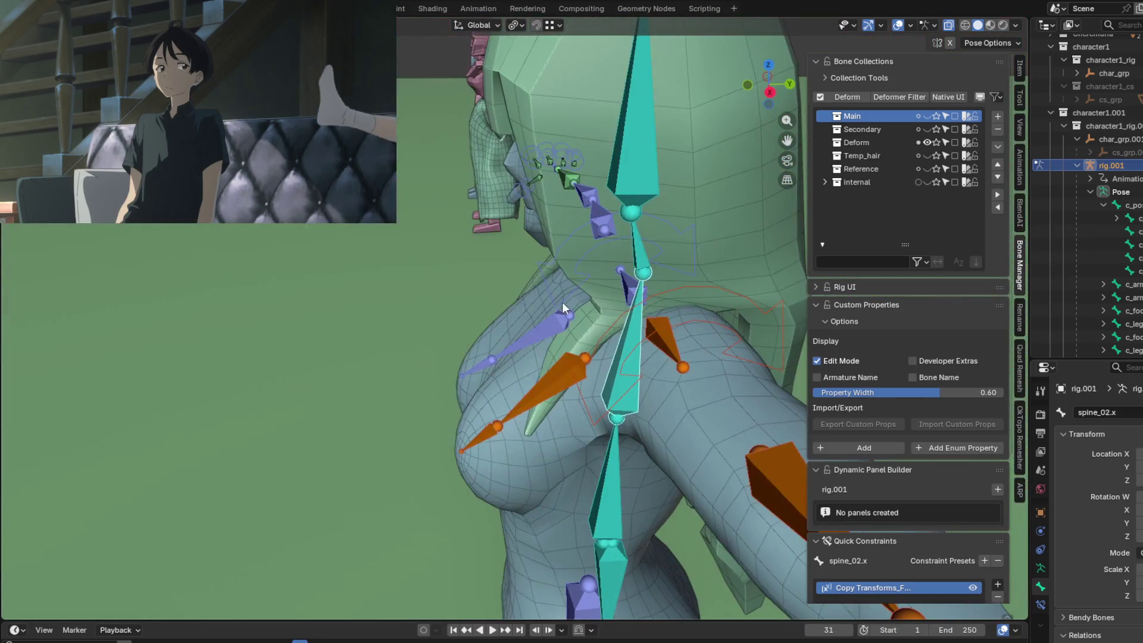
{"action": "key", "text": "r"}
{"action": "key", "text": "r"}
{"action": "key", "text": "KP_1"}
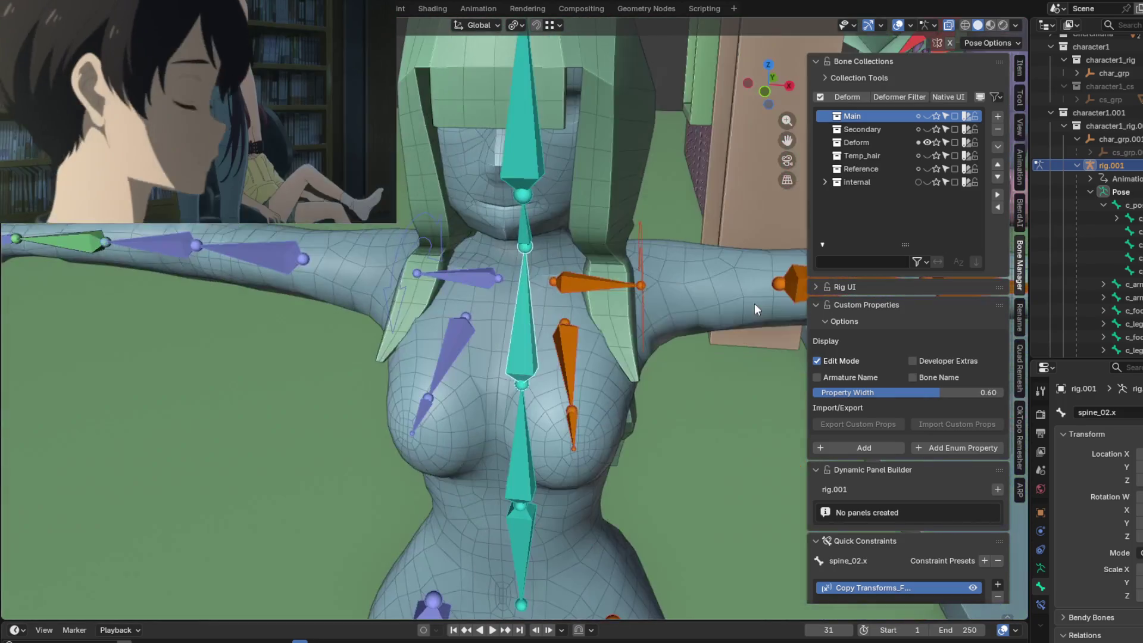
{"action": "key", "text": "r"}
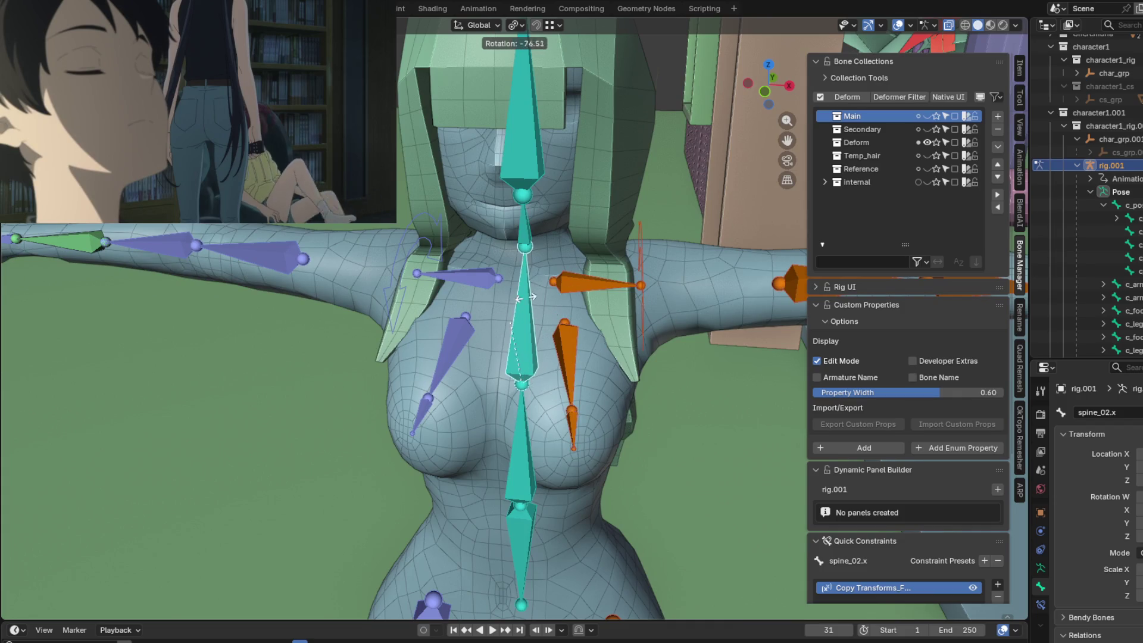
{"action": "right_click", "coordinate": [525, 297]}
Orbit around the character and inspect spine_01.x, the head and neck bones.
{"action": "middle_click_drag", "start_coordinate": [582, 264], "coordinate": [600, 230]}
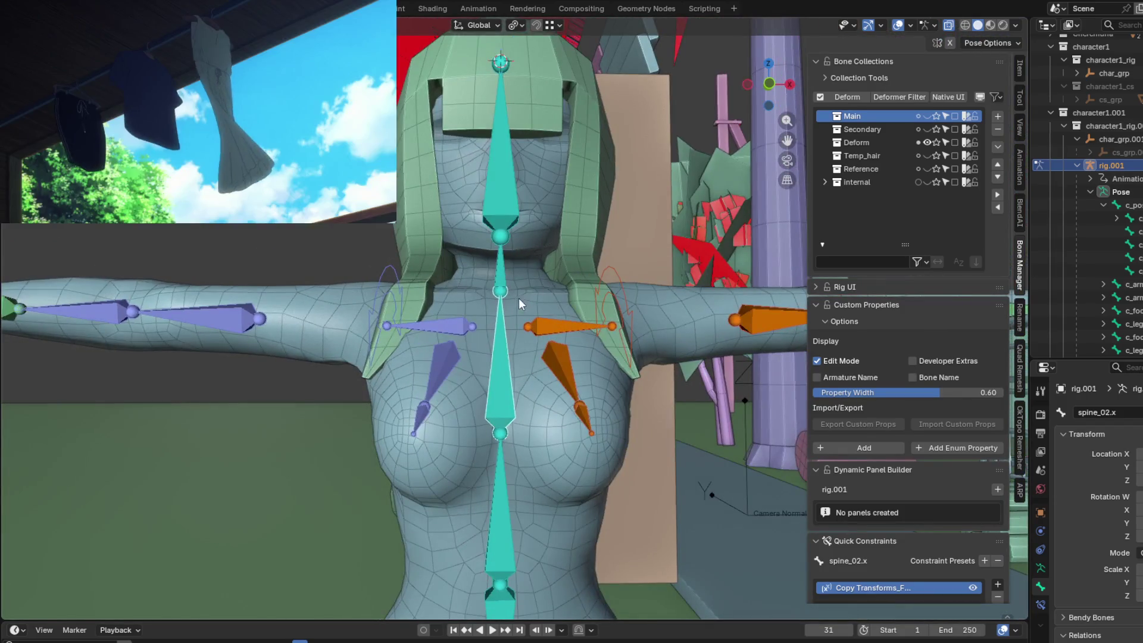
{"action": "mouse_move", "coordinate": [519, 300]}
{"action": "middle_mouse_down"}
{"action": "mouse_move", "coordinate": [480, 362]}
{"action": "mouse_move", "coordinate": [414, 327]}
{"action": "mouse_move", "coordinate": [539, 286]}
{"action": "mouse_move", "coordinate": [620, 360]}
{"action": "middle_mouse_up"}
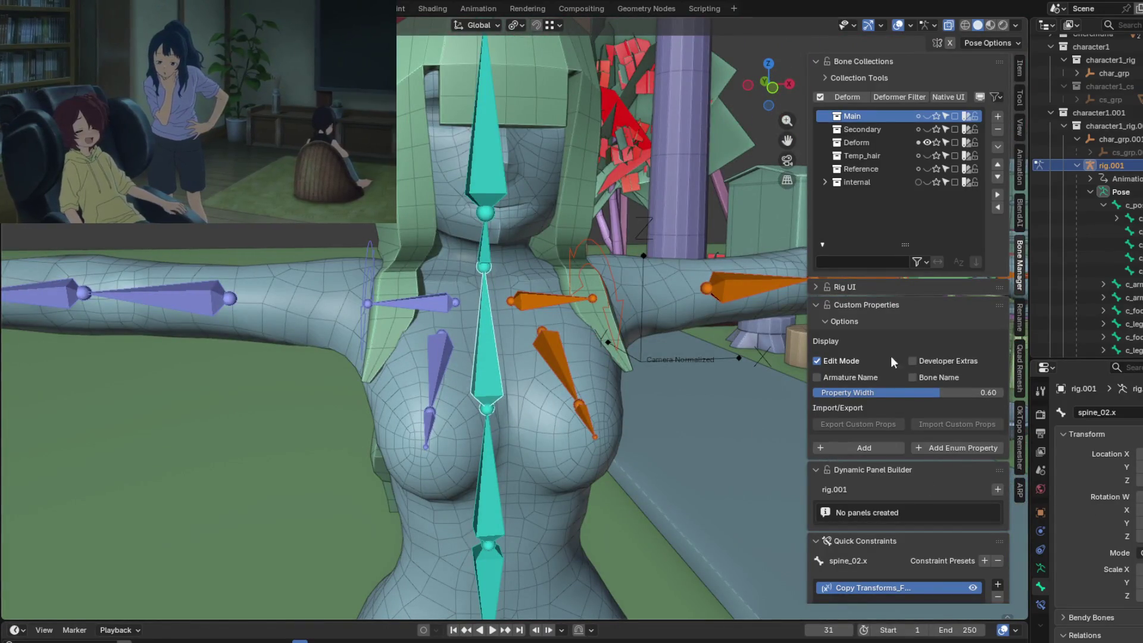
{"action": "left_click", "coordinate": [491, 451]}
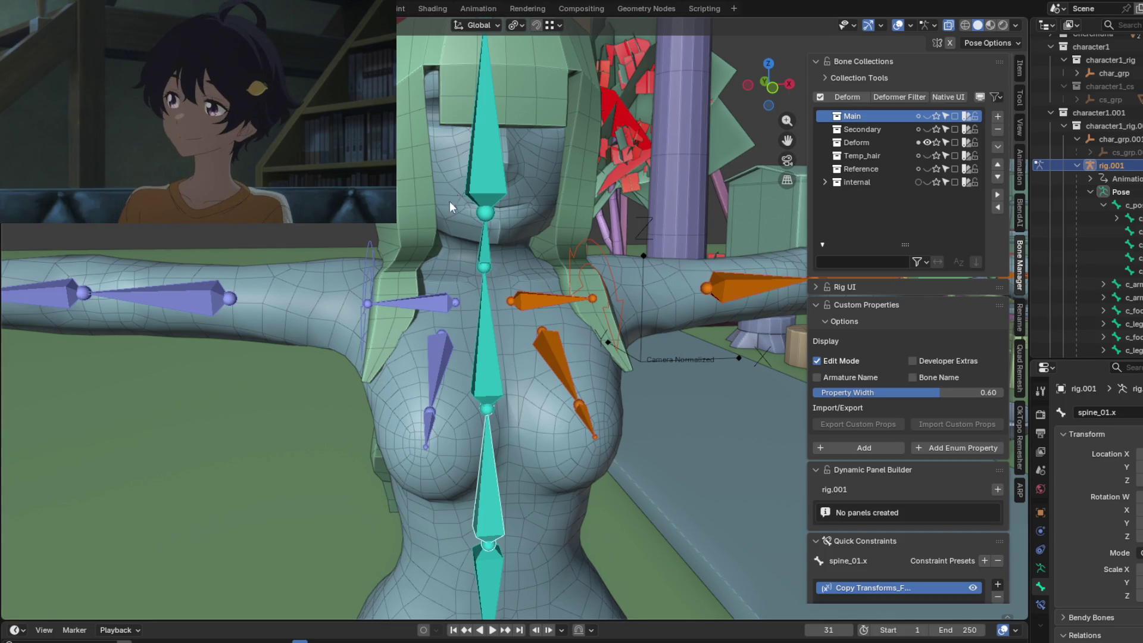
{"action": "left_click", "coordinate": [481, 167]}
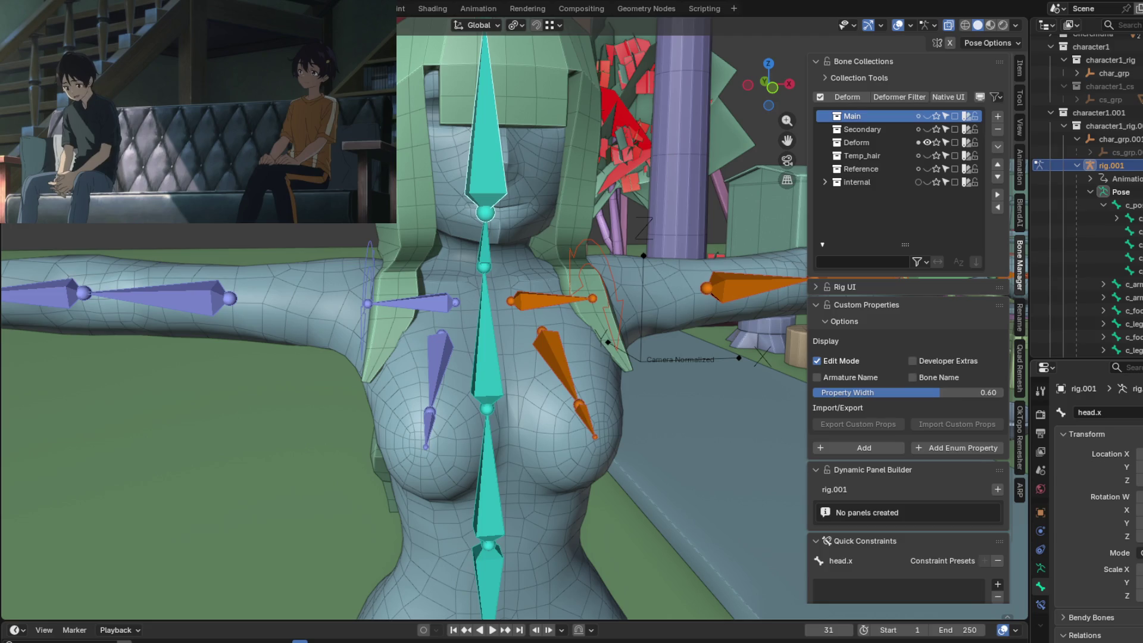
{"action": "left_click", "coordinate": [486, 253]}
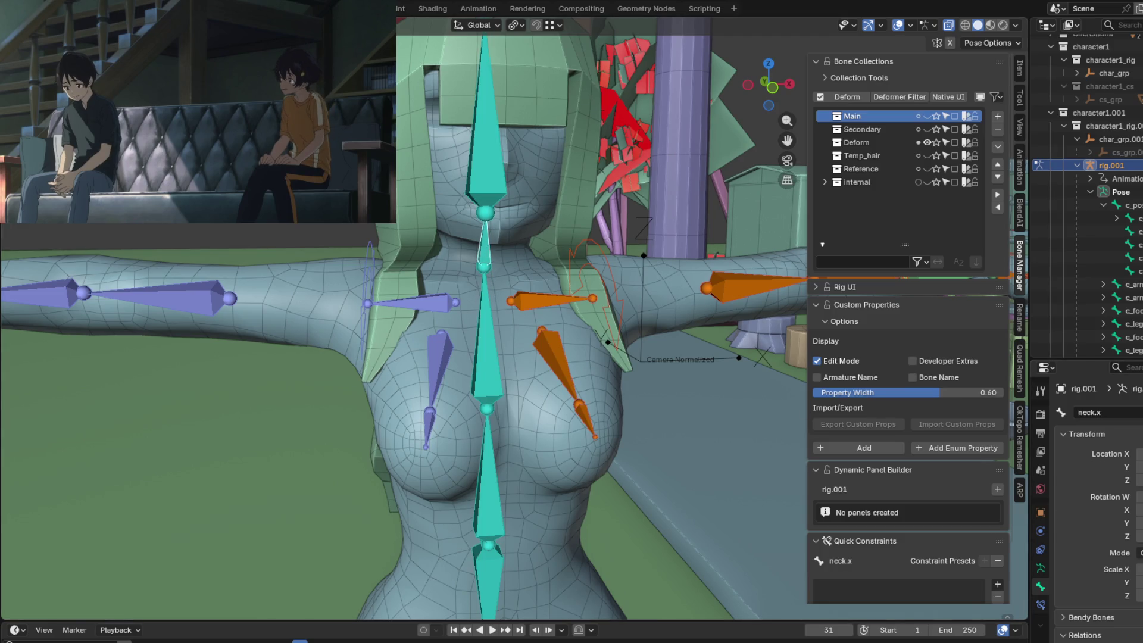
{"action": "left_click", "coordinate": [441, 355]}
{"action": "left_click", "coordinate": [427, 434]}
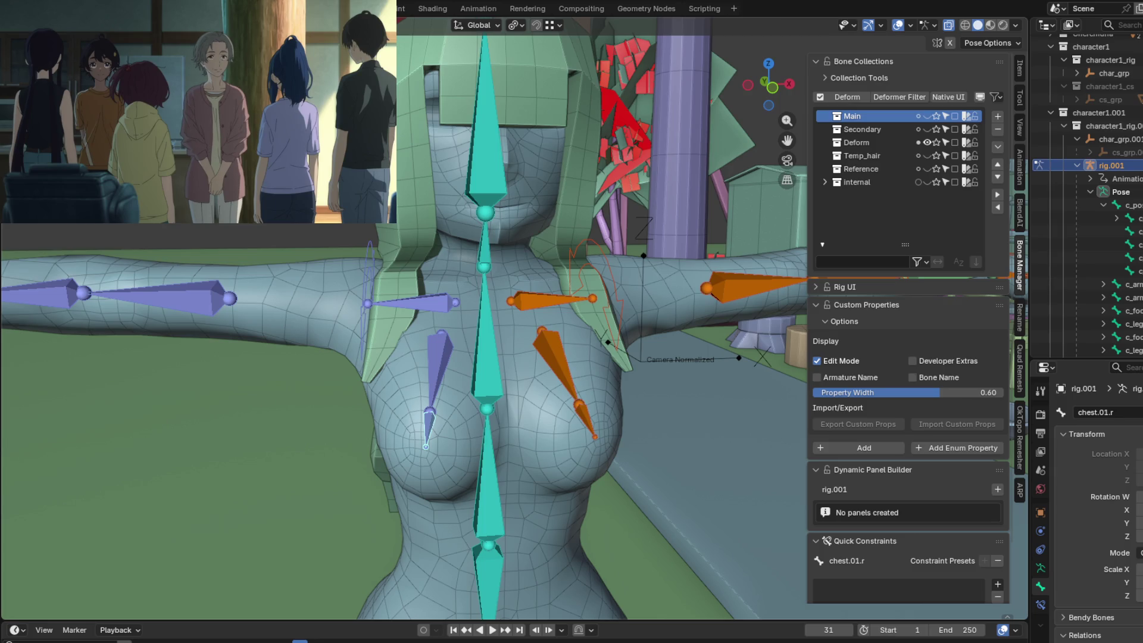
{"action": "mouse_move", "coordinate": [493, 318]}
{"action": "middle_mouse_down"}
{"action": "mouse_move", "coordinate": [477, 278]}
{"action": "mouse_move", "coordinate": [475, 365]}
{"action": "middle_mouse_up"}
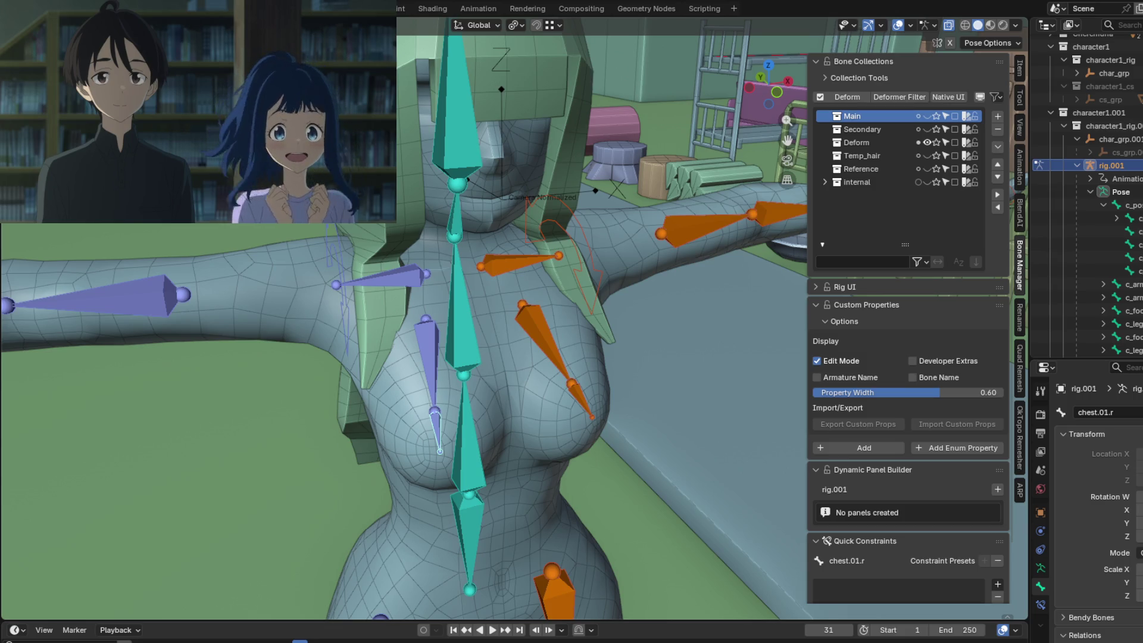
Review rig.001's bone collections and orbit to a side view of the chest.
{"action": "mouse_move", "coordinate": [220, 12]}
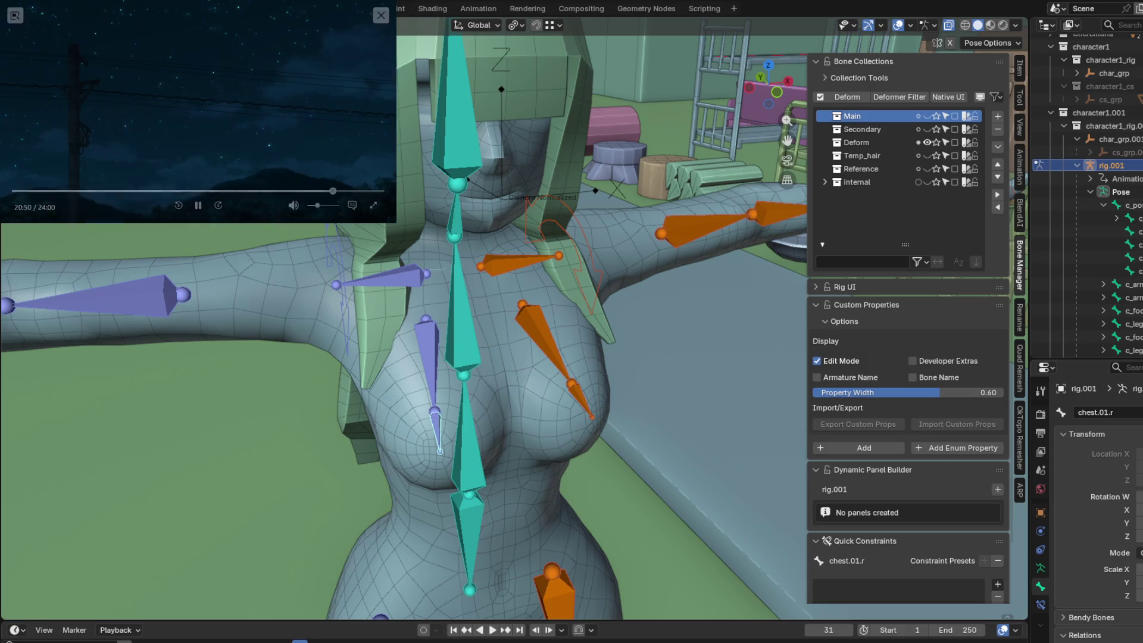
{"action": "mouse_move", "coordinate": [199, 204]}
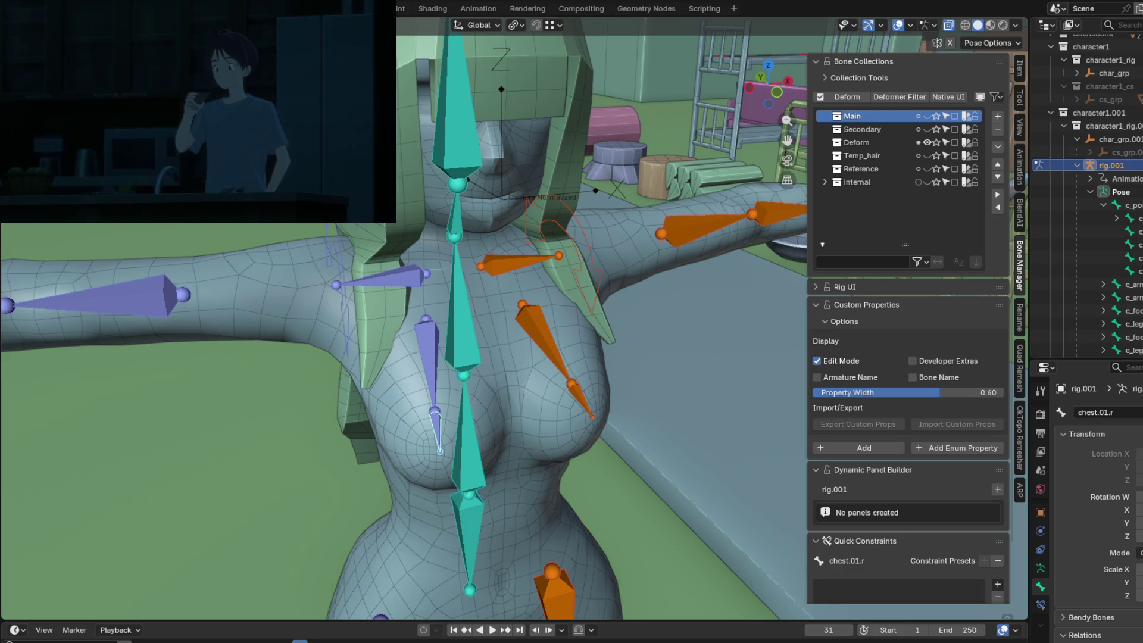
{"action": "mouse_move", "coordinate": [107, 21]}
{"action": "mouse_move", "coordinate": [107, 2]}
{"action": "left_mouse_down"}
{"action": "mouse_move", "coordinate": [106, 33]}
{"action": "mouse_move", "coordinate": [108, 6]}
{"action": "left_mouse_up"}
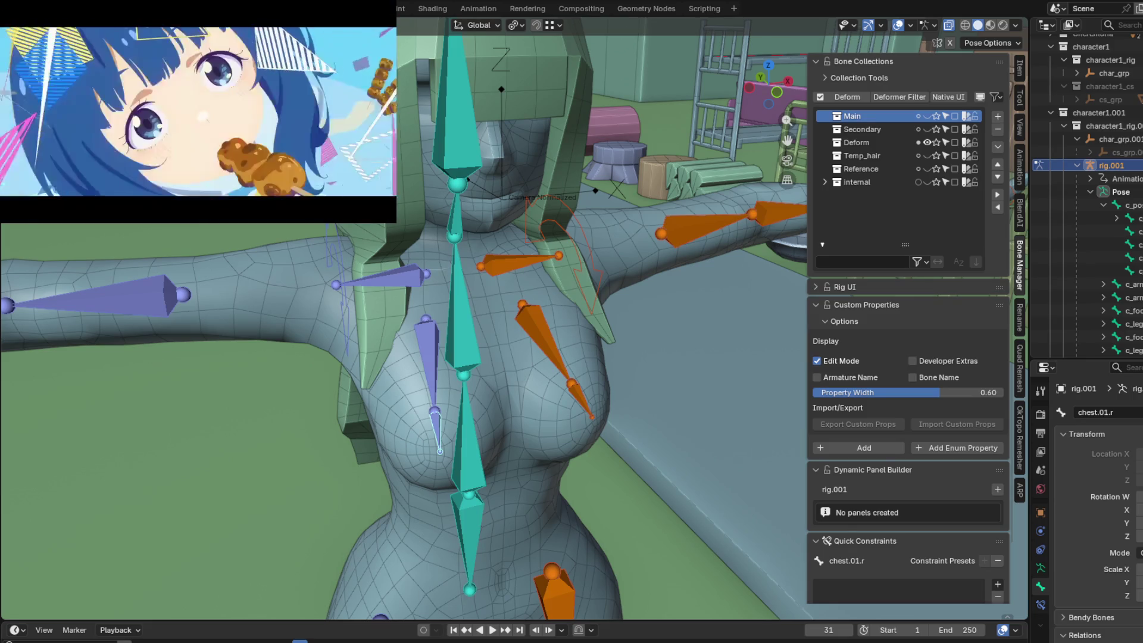
{"action": "mouse_move", "coordinate": [32, 196]}
{"action": "left_click_drag", "start_coordinate": [33, 197], "coordinate": [41, 194]}
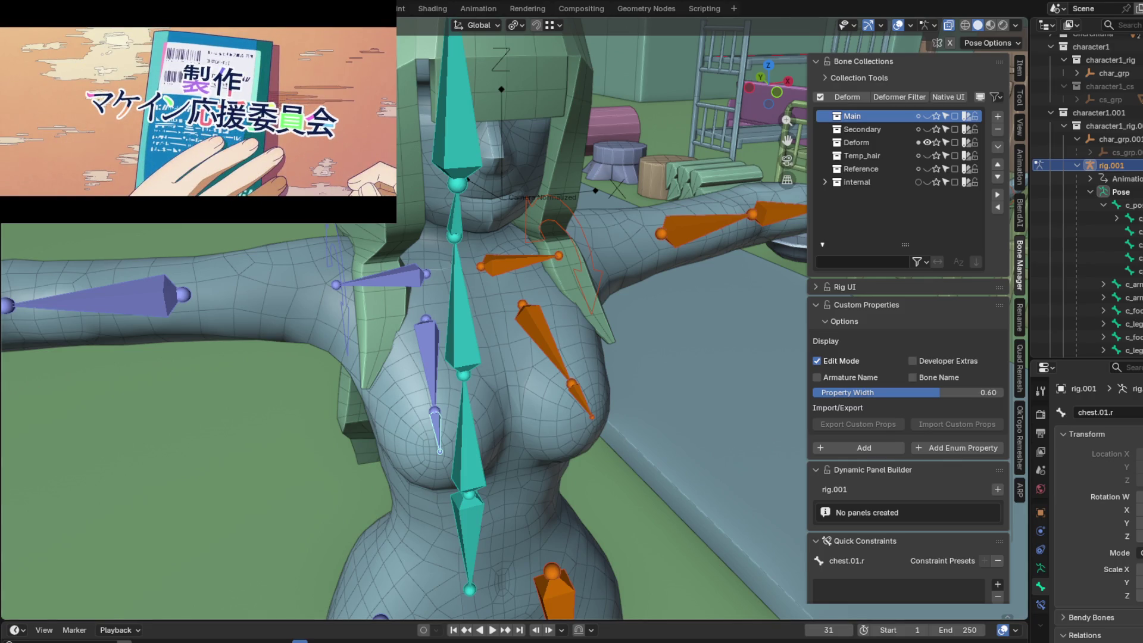
{"action": "mouse_move", "coordinate": [572, 429]}
{"action": "middle_mouse_down"}
{"action": "mouse_move", "coordinate": [466, 409]}
{"action": "mouse_move", "coordinate": [438, 363]}
{"action": "mouse_move", "coordinate": [441, 410]}
{"action": "mouse_move", "coordinate": [311, 401]}
{"action": "mouse_move", "coordinate": [258, 359]}
{"action": "mouse_move", "coordinate": [450, 353]}
{"action": "mouse_move", "coordinate": [465, 364]}
{"action": "mouse_move", "coordinate": [525, 337]}
{"action": "mouse_move", "coordinate": [511, 360]}
{"action": "middle_mouse_up"}
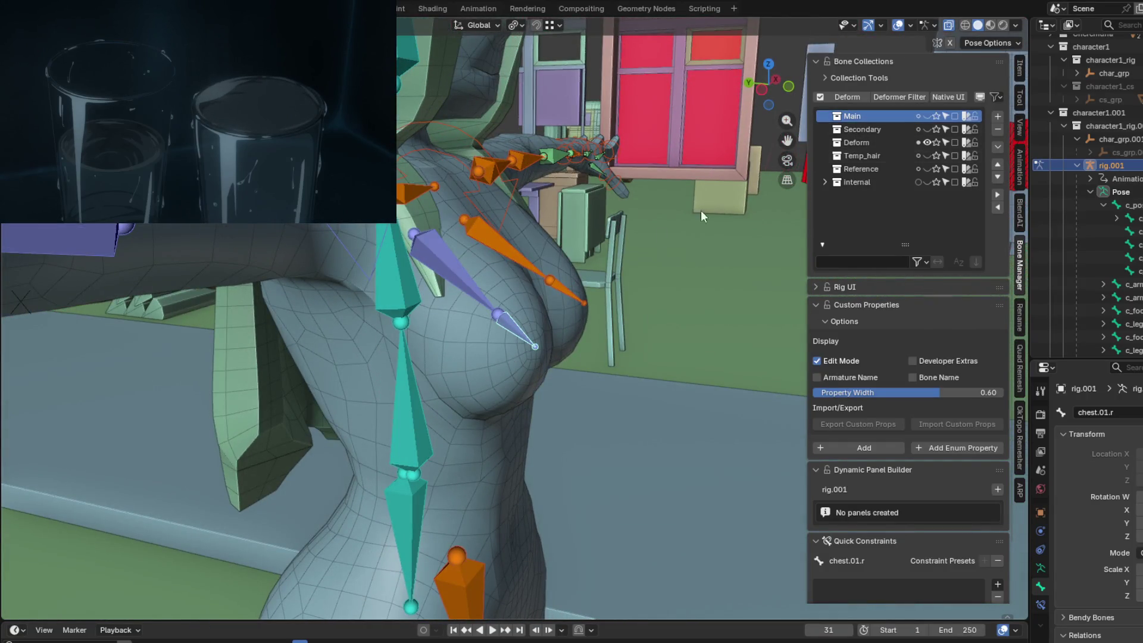
{"action": "mouse_move", "coordinate": [508, 291]}
{"action": "middle_mouse_down"}
{"action": "mouse_move", "coordinate": [470, 301]}
{"action": "mouse_move", "coordinate": [447, 284]}
{"action": "middle_mouse_up"}
{"action": "left_click", "coordinate": [425, 278]}
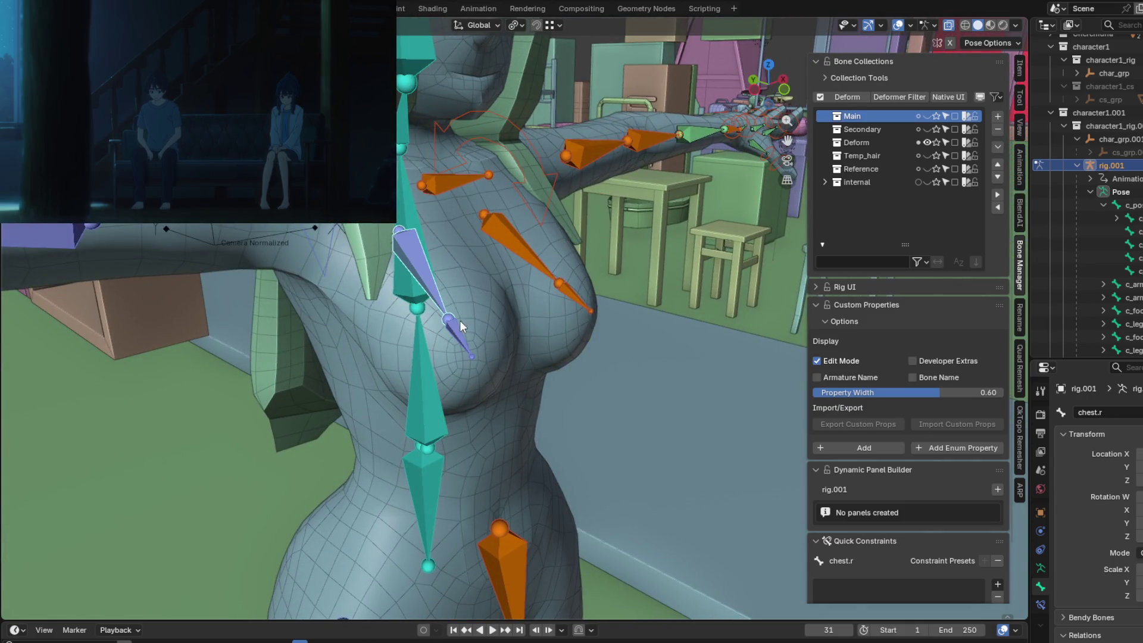
{"action": "left_click", "coordinate": [571, 293]}
{"action": "middle_click_drag", "start_coordinate": [571, 293], "coordinate": [528, 335]}
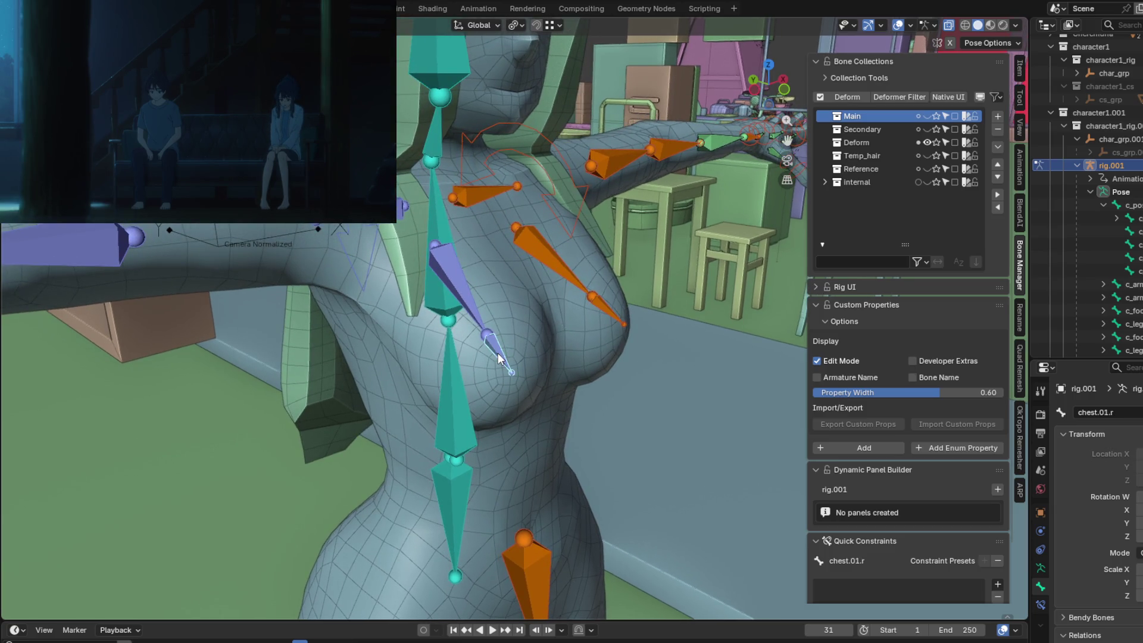
{"action": "left_click", "coordinate": [470, 304]}
{"action": "left_click", "coordinate": [610, 313]}
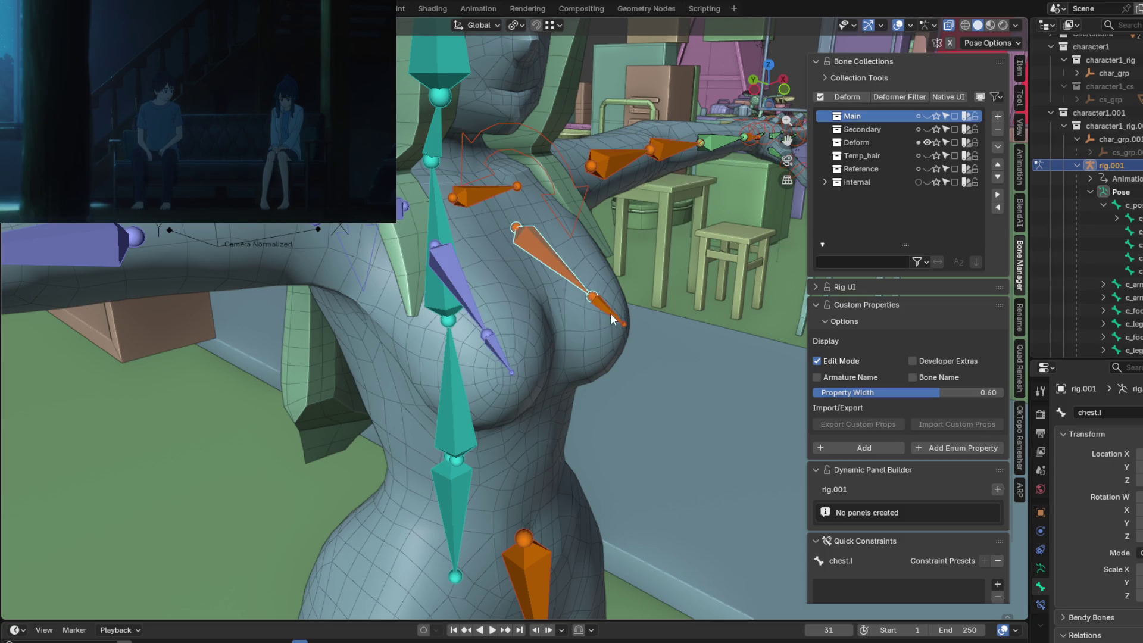
{"action": "mouse_move", "coordinate": [608, 324]}
{"action": "middle_mouse_down"}
{"action": "mouse_move", "coordinate": [592, 345]}
{"action": "mouse_move", "coordinate": [535, 338]}
{"action": "mouse_move", "coordinate": [574, 353]}
{"action": "mouse_move", "coordinate": [537, 341]}
{"action": "mouse_move", "coordinate": [499, 359]}
{"action": "mouse_move", "coordinate": [393, 335]}
{"action": "mouse_move", "coordinate": [484, 238]}
{"action": "mouse_move", "coordinate": [413, 255]}
{"action": "mouse_move", "coordinate": [359, 241]}
{"action": "mouse_move", "coordinate": [460, 280]}
{"action": "middle_mouse_up"}
{"action": "left_click", "coordinate": [535, 338]}
{"action": "left_click", "coordinate": [484, 238]}
{"action": "mouse_move", "coordinate": [634, 301]}
{"action": "middle_mouse_down"}
{"action": "mouse_move", "coordinate": [624, 301]}
{"action": "mouse_move", "coordinate": [653, 273]}
{"action": "middle_mouse_up"}
Duplicate spine_02.x in Edit Mode and move its tip forward along Y and down along Z.
{"action": "key", "text": "Tab"}
{"action": "key", "text": "shift+d"}
{"action": "key", "text": "y"}
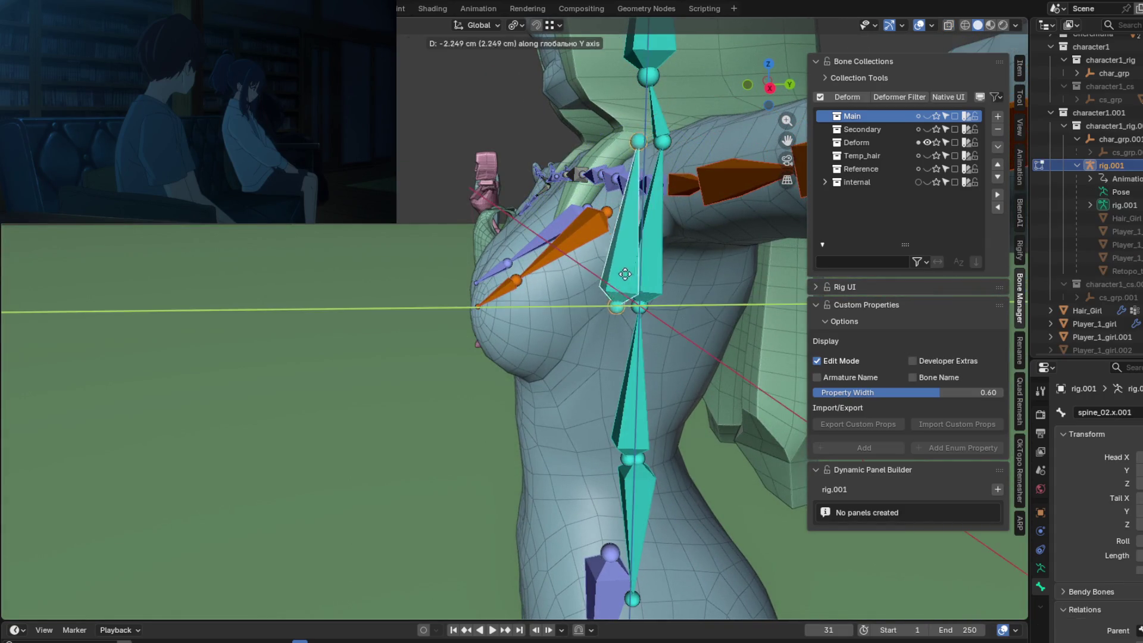
{"action": "left_click", "coordinate": [488, 136]}
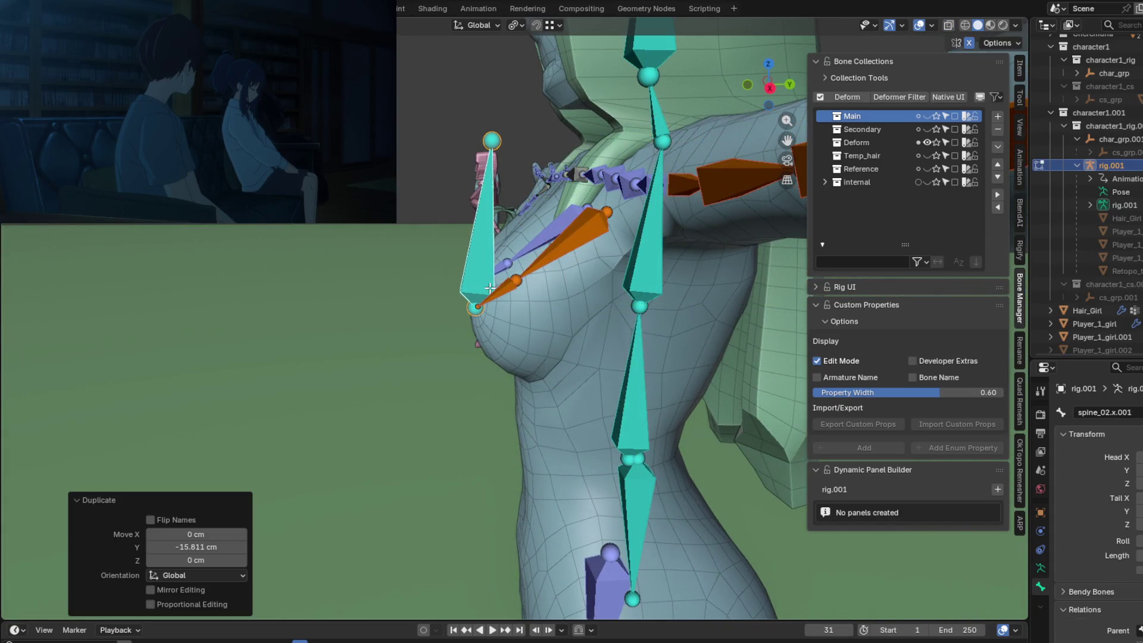
{"action": "key", "text": "alt+a"}
{"action": "left_click", "coordinate": [490, 140]}
{"action": "key", "text": "g"}
{"action": "key", "text": "y"}
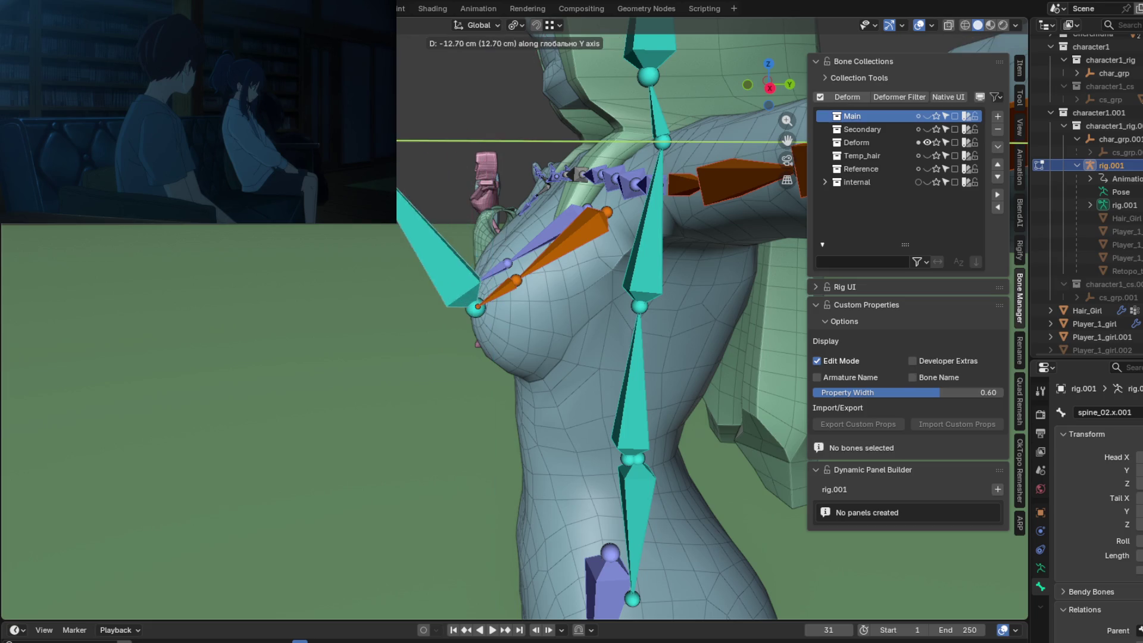
{"action": "left_click", "coordinate": [361, 140]}
{"action": "key", "text": "g"}
{"action": "key", "text": "z"}
{"action": "left_click", "coordinate": [363, 315]}
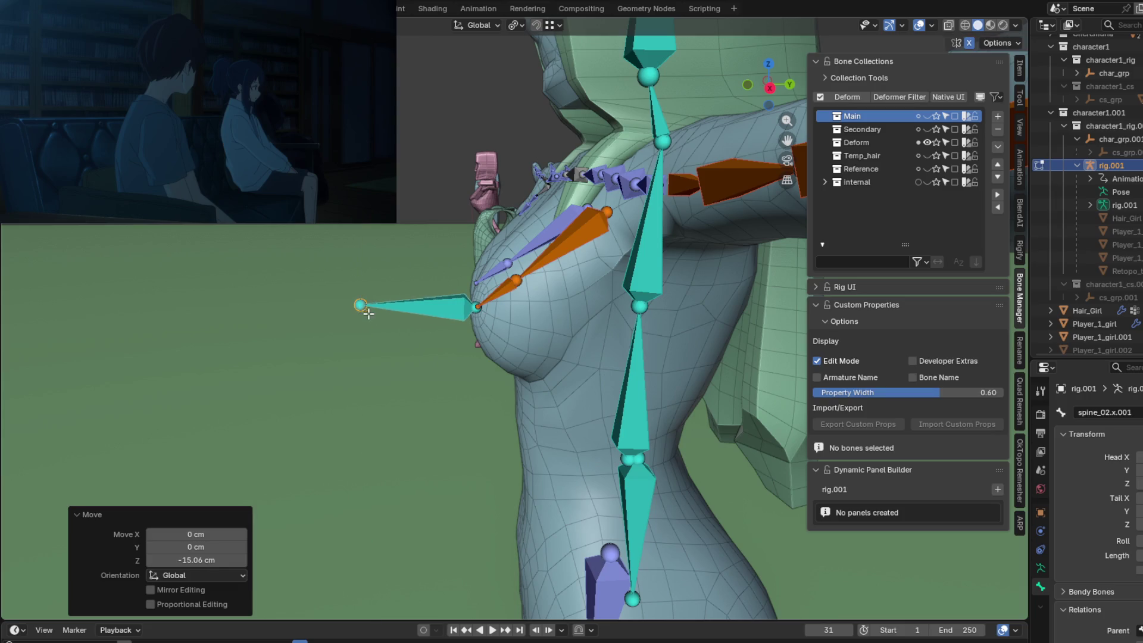
Nudge the new bone's tip slightly along Y to point straight out of the chest.
{"action": "mouse_move", "coordinate": [363, 315]}
{"action": "middle_mouse_down"}
{"action": "mouse_move", "coordinate": [454, 404]}
{"action": "mouse_move", "coordinate": [441, 398]}
{"action": "mouse_move", "coordinate": [501, 358]}
{"action": "mouse_move", "coordinate": [572, 337]}
{"action": "middle_mouse_up"}
{"action": "key", "text": "g"}
{"action": "key", "text": "y"}
{"action": "left_click", "coordinate": [447, 371]}
{"action": "scroll", "coordinate": [502, 358], "scroll_direction": "up", "scroll_amount": 3}
Rename the forward-pointing bone chest.IK.x in Bone properties.
{"action": "left_click", "coordinate": [483, 346]}
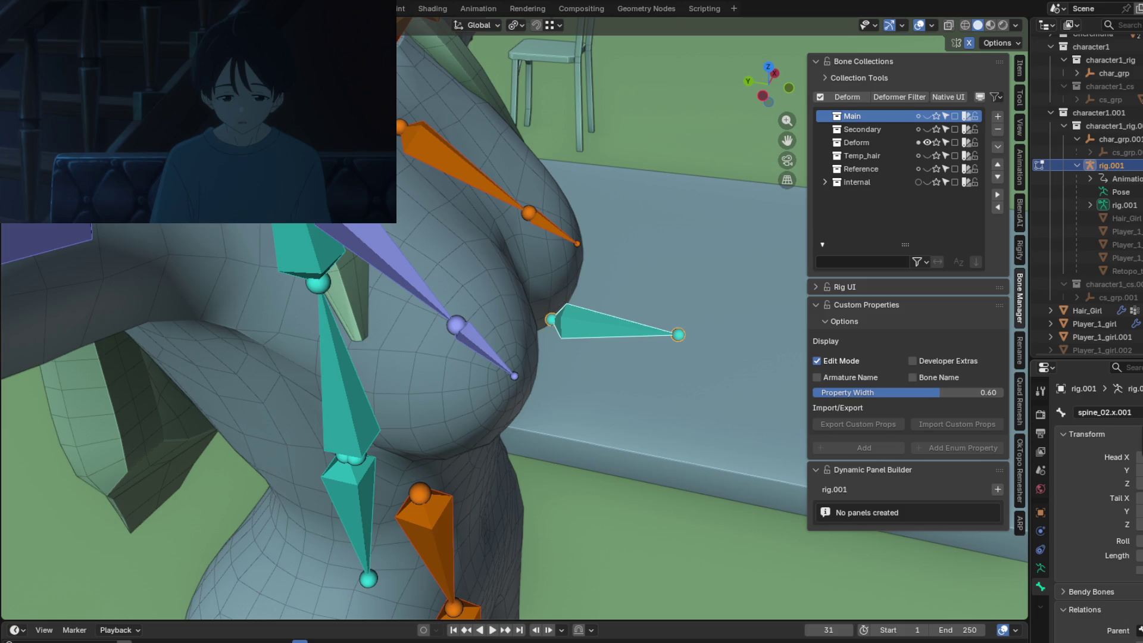
{"action": "left_click", "coordinate": [1105, 412]}
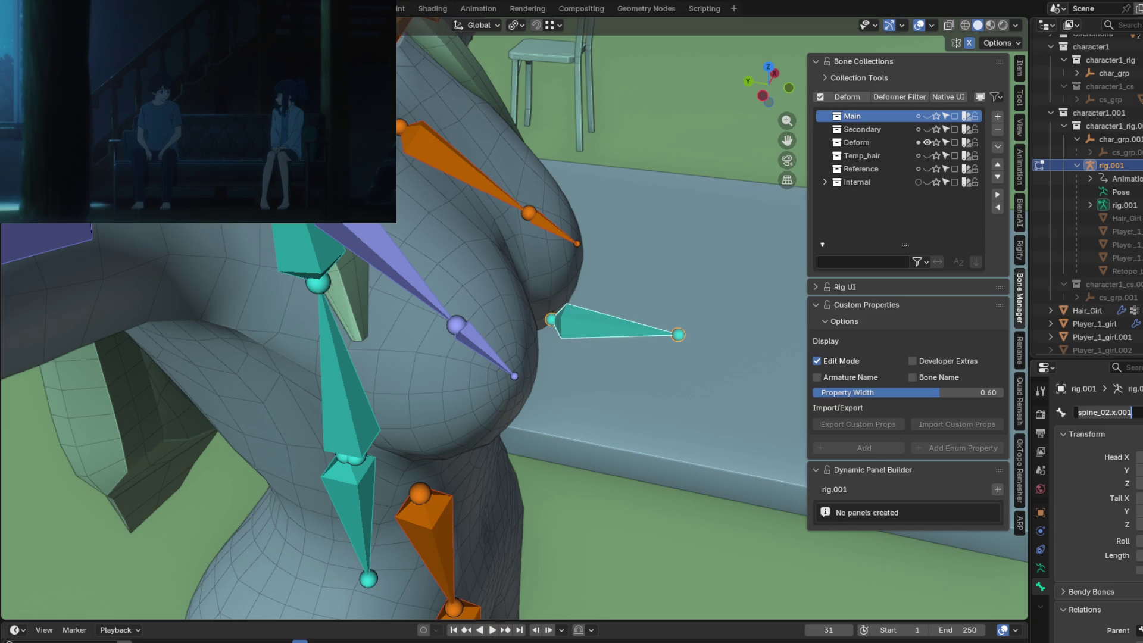
{"action": "type", "text": "chest"}
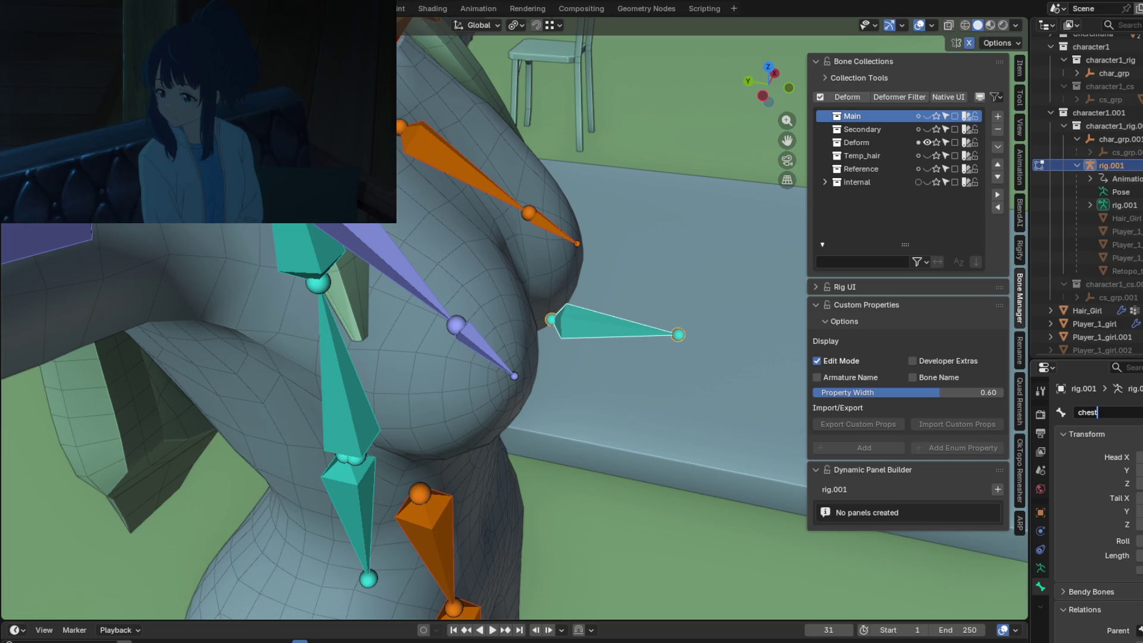
{"action": "type", "text": ".IK"}
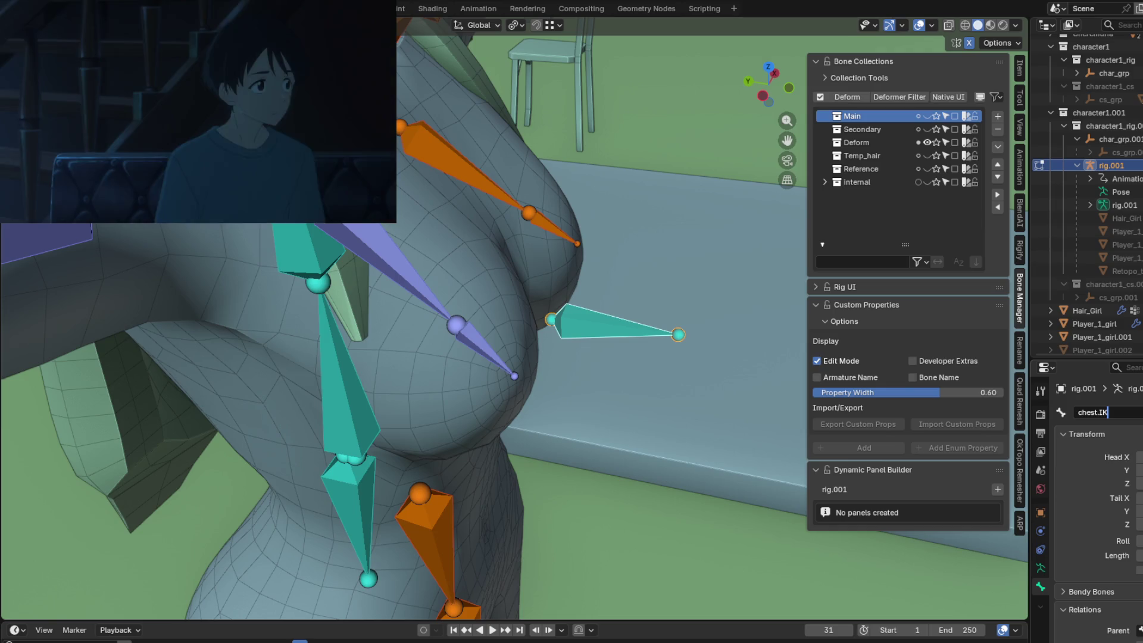
{"action": "type", "text": ".x"}
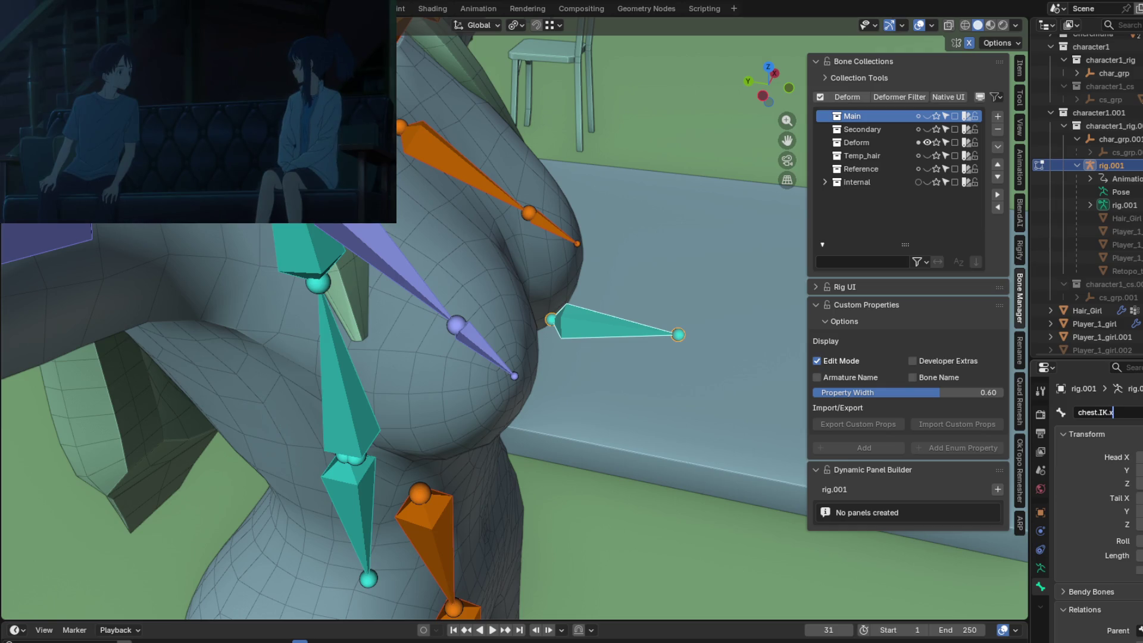
{"action": "key", "text": "Return"}
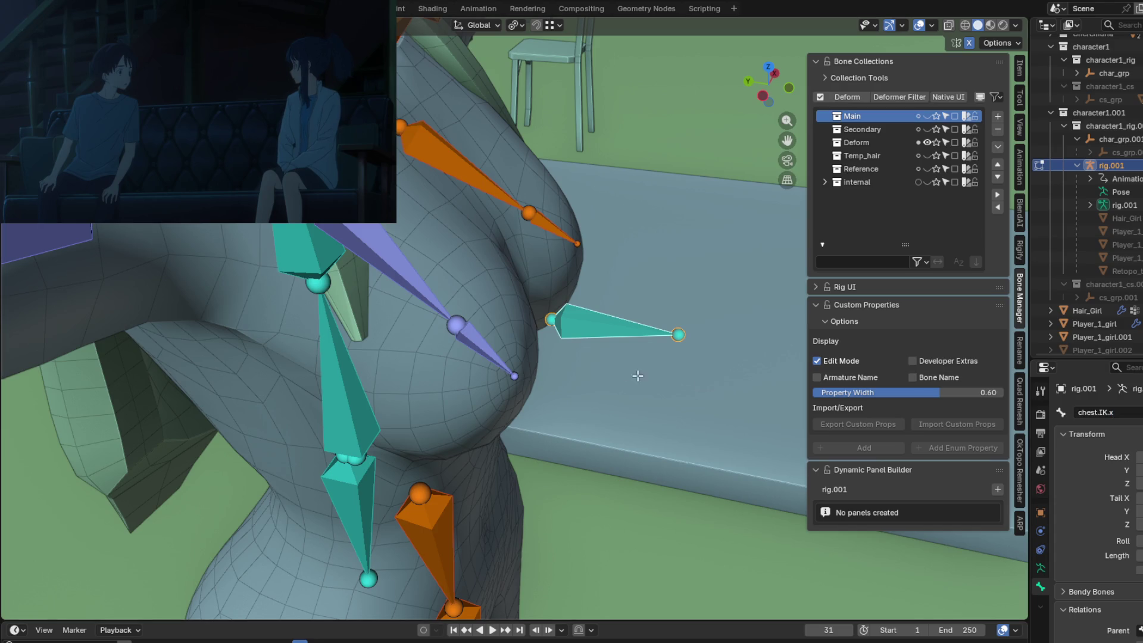
{"action": "key", "text": "KP_1"}
{"action": "mouse_move", "coordinate": [526, 379]}
{"action": "middle_mouse_down"}
{"action": "mouse_move", "coordinate": [510, 434]}
{"action": "mouse_move", "coordinate": [485, 459]}
{"action": "mouse_move", "coordinate": [511, 452]}
{"action": "mouse_move", "coordinate": [490, 414]}
{"action": "mouse_move", "coordinate": [552, 395]}
{"action": "mouse_move", "coordinate": [524, 417]}
{"action": "mouse_move", "coordinate": [613, 392]}
{"action": "mouse_move", "coordinate": [498, 391]}
{"action": "mouse_move", "coordinate": [444, 417]}
{"action": "mouse_move", "coordinate": [455, 405]}
{"action": "middle_mouse_up"}
Extrude a short nipple bone forward along Y from the chest bone tip.
{"action": "left_click", "coordinate": [569, 409]}
{"action": "key", "text": "shift+d"}
{"action": "key", "text": "y"}
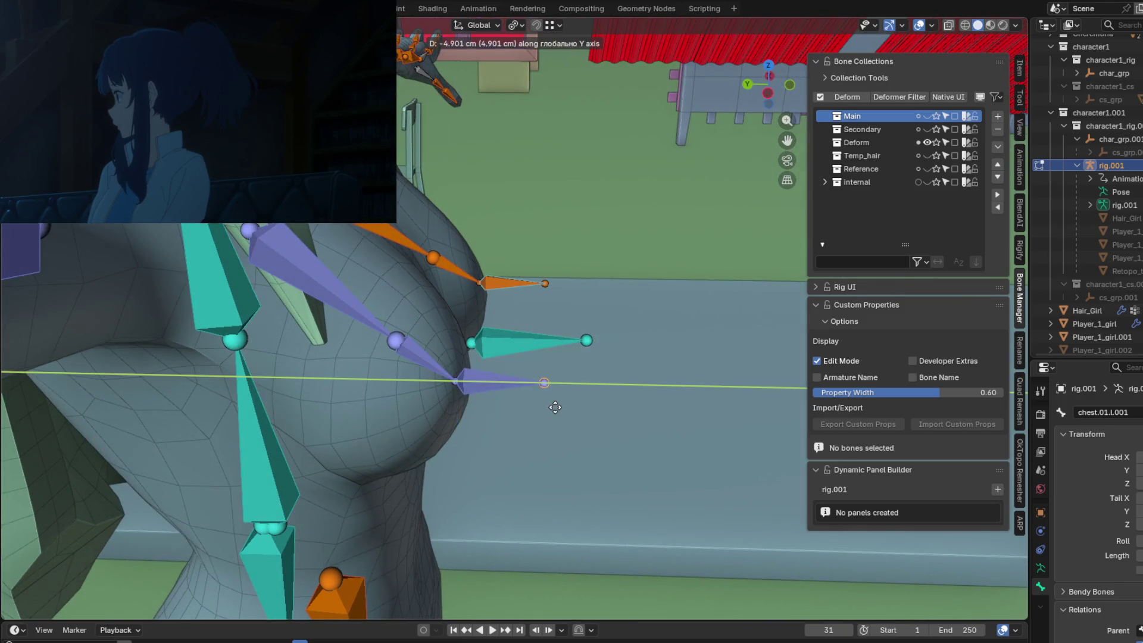
{"action": "left_click", "coordinate": [554, 409]}
Delete the two unwanted extra chest bones.
{"action": "mouse_move", "coordinate": [554, 410]}
{"action": "middle_mouse_down"}
{"action": "mouse_move", "coordinate": [505, 430]}
{"action": "mouse_move", "coordinate": [449, 377]}
{"action": "middle_mouse_up"}
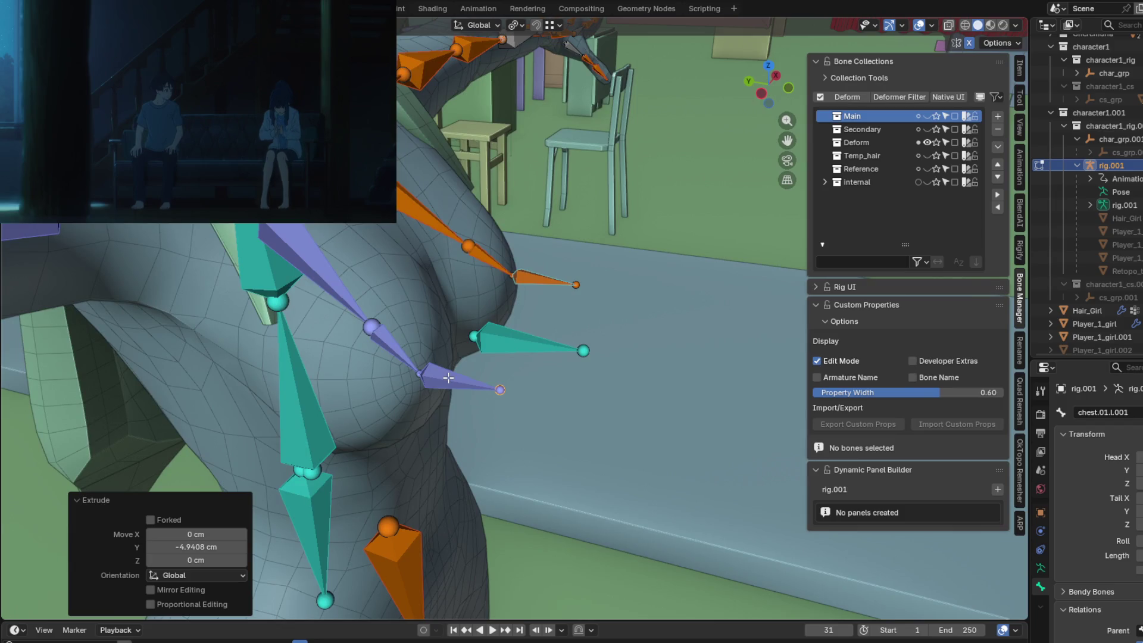
{"action": "left_click", "coordinate": [449, 377]}
{"action": "key", "text": "KP_1"}
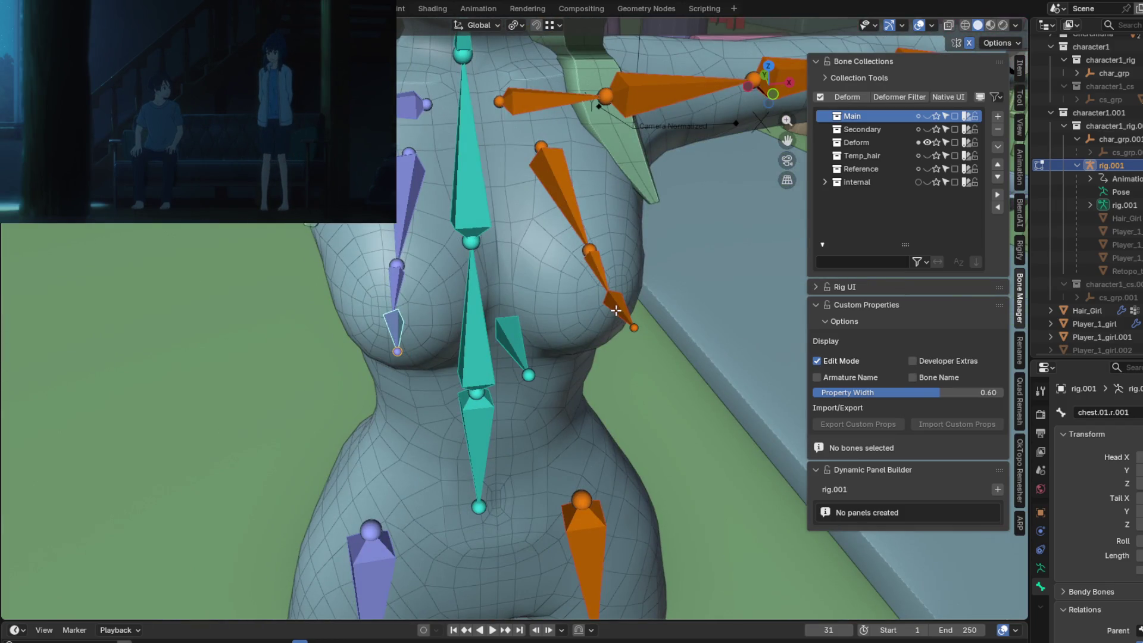
{"action": "left_click", "coordinate": [616, 310], "text": "shift"}
{"action": "key", "text": "x"}
{"action": "left_click", "coordinate": [605, 308]}
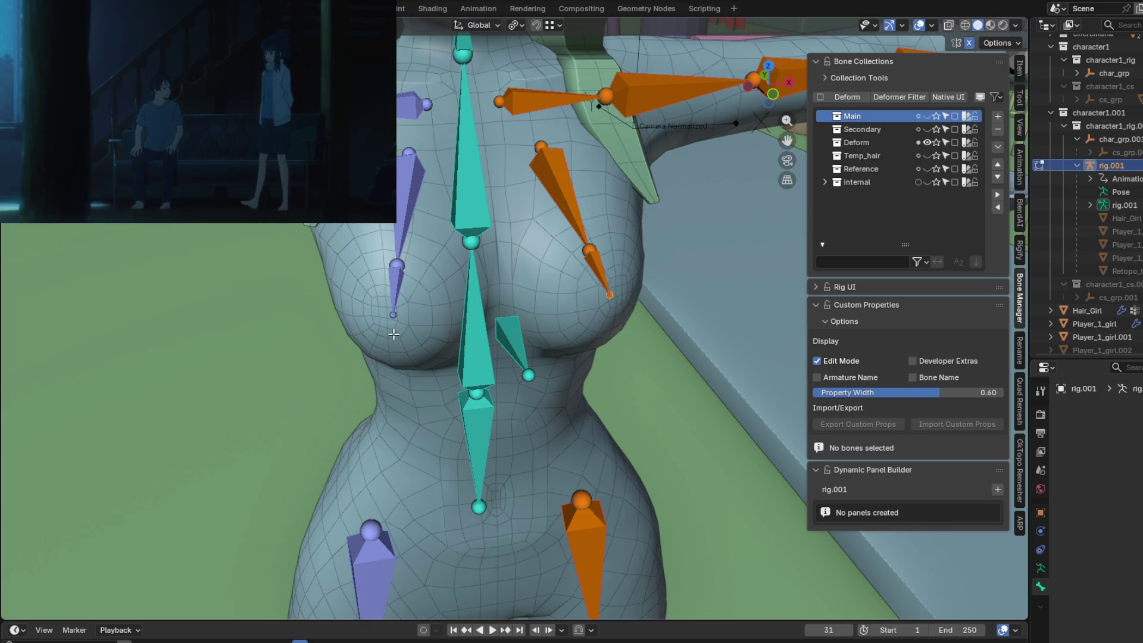
Select chest.01.r.001 and the orange nipple bone to check them from the side.
{"action": "left_click", "coordinate": [609, 294]}
{"action": "middle_click_drag", "start_coordinate": [610, 294], "coordinate": [483, 374]}
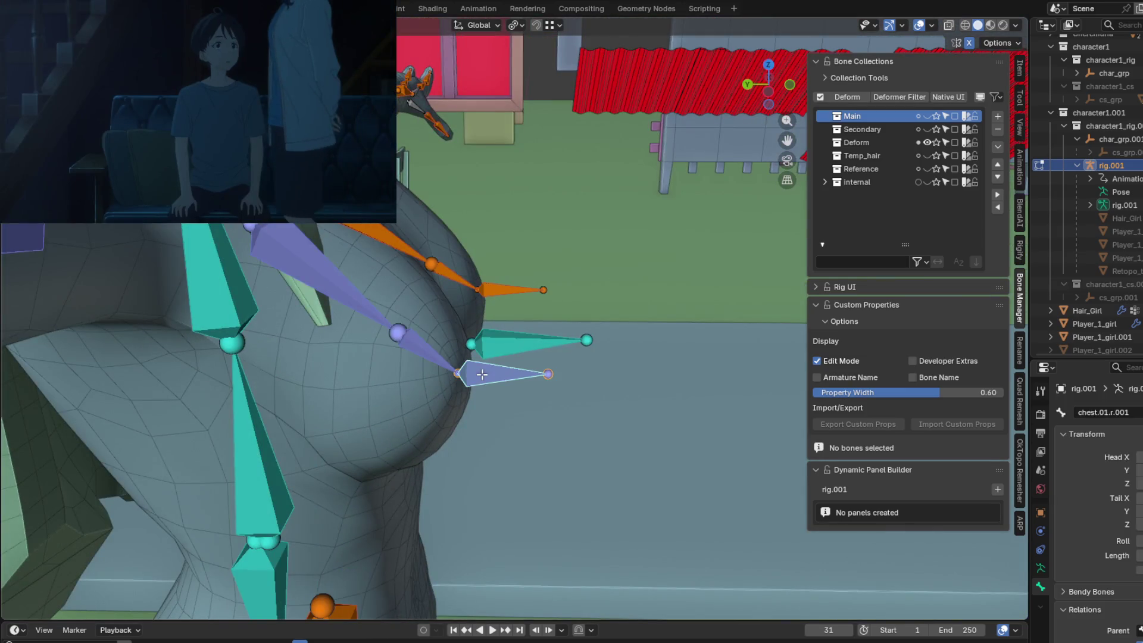
{"action": "scroll", "coordinate": [1101, 506], "scroll_direction": "down", "scroll_amount": 2}
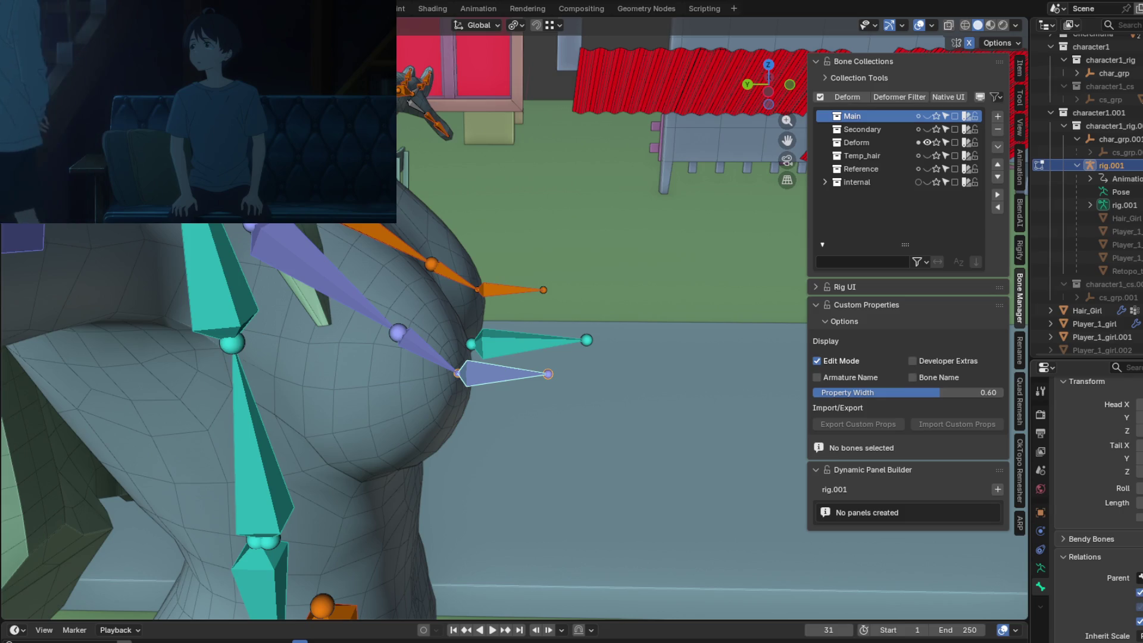
{"action": "left_click", "coordinate": [510, 290]}
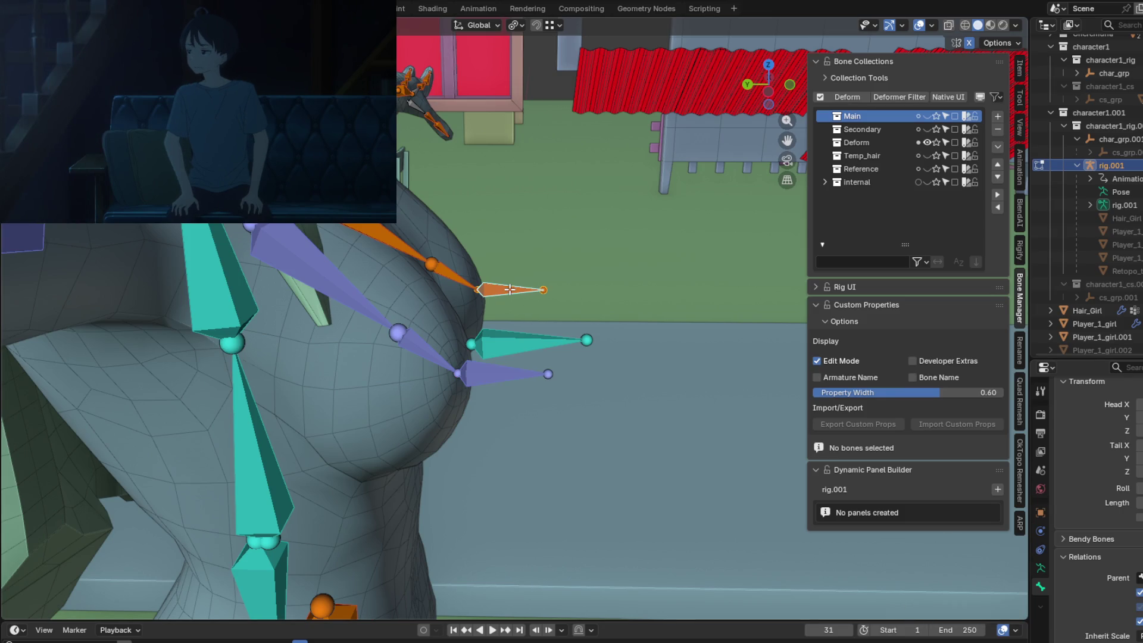
{"action": "mouse_move", "coordinate": [499, 342]}
{"action": "middle_mouse_down"}
{"action": "mouse_move", "coordinate": [523, 344]}
{"action": "mouse_move", "coordinate": [397, 346]}
{"action": "middle_mouse_up"}
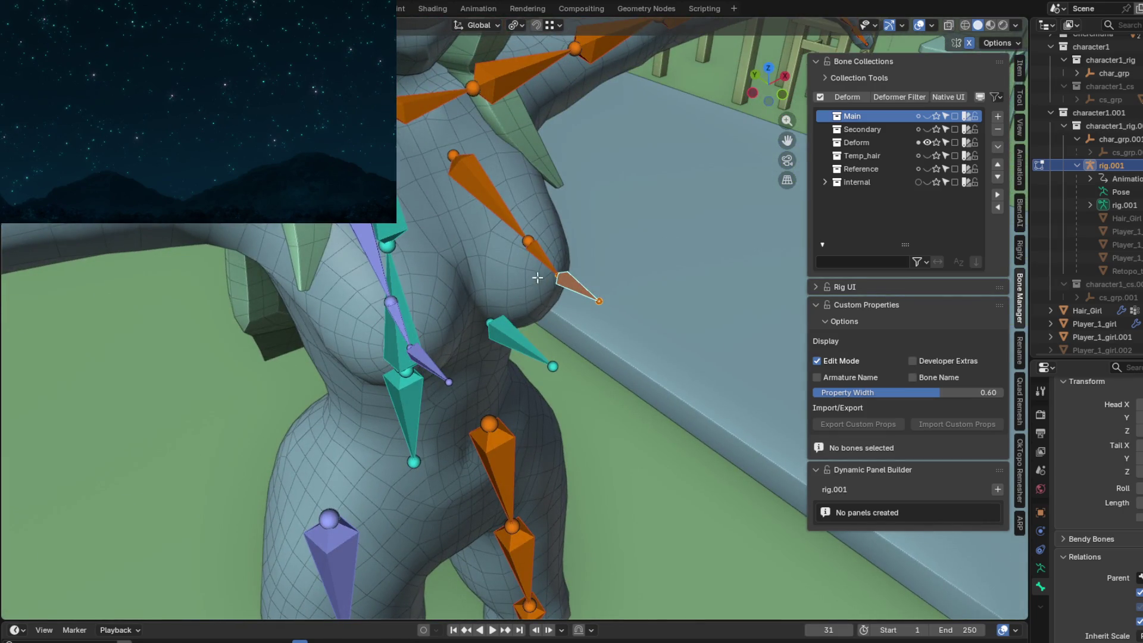
{"action": "middle_click_drag", "start_coordinate": [539, 301], "coordinate": [518, 284]}
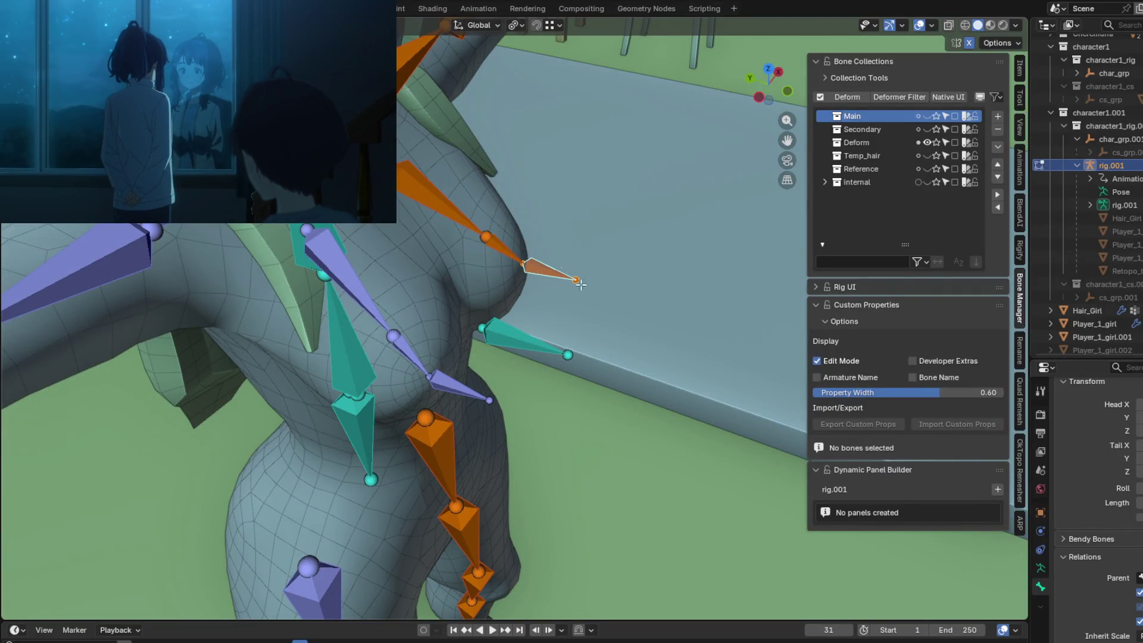
Inspect the purple and orange nipple bones up close from several angles.
{"action": "left_click", "coordinate": [448, 388]}
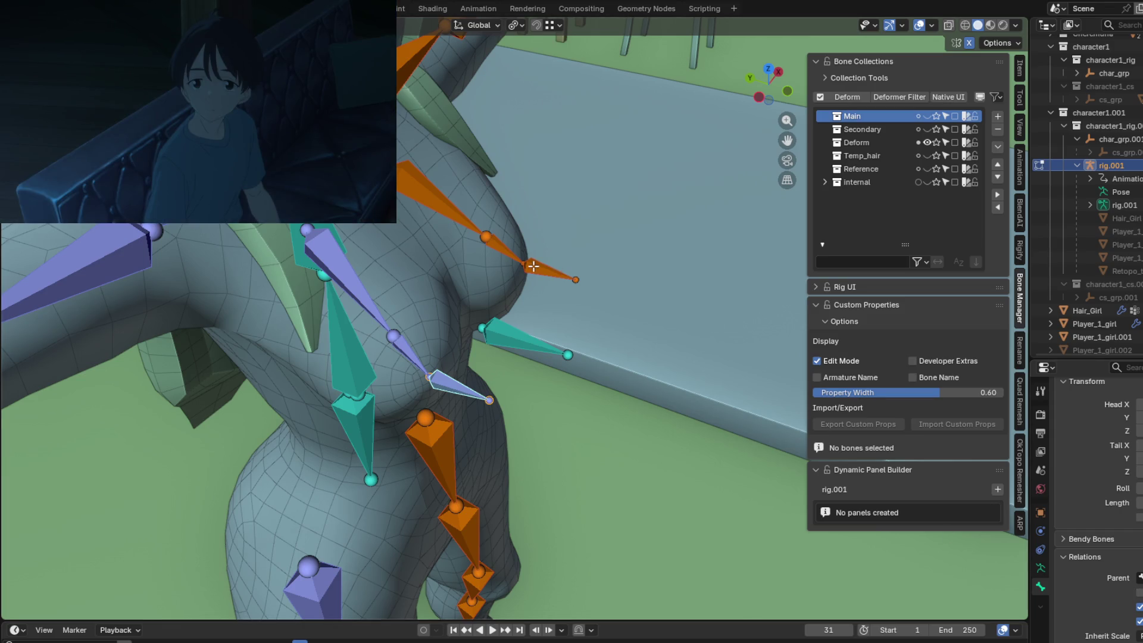
{"action": "left_click", "coordinate": [534, 266]}
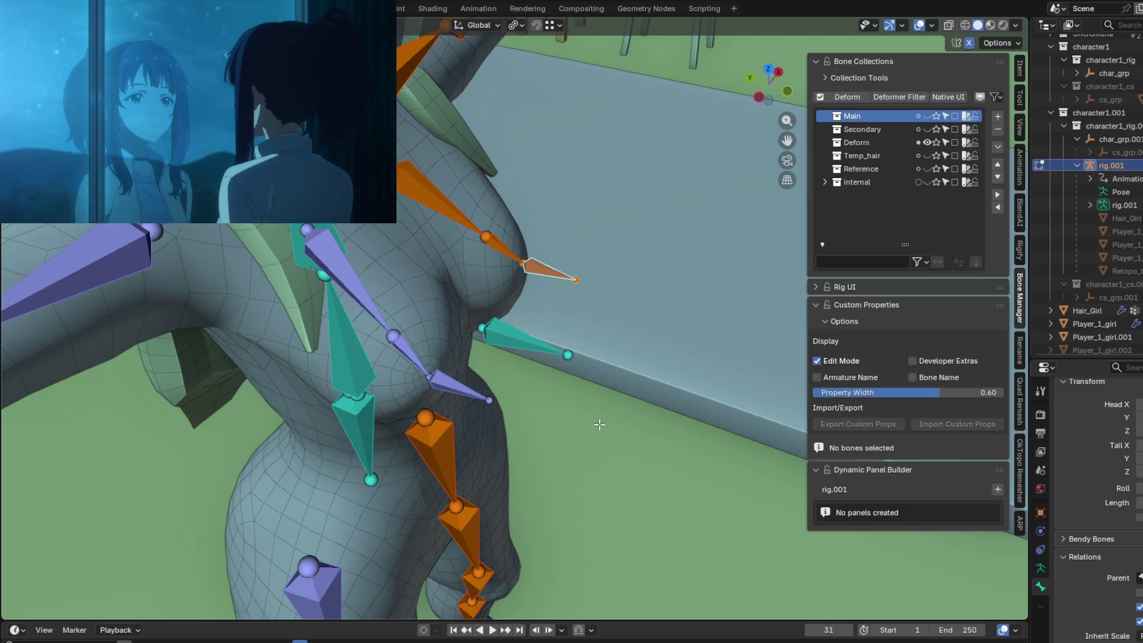
{"action": "mouse_move", "coordinate": [606, 424]}
{"action": "middle_mouse_down"}
{"action": "mouse_move", "coordinate": [612, 436]}
{"action": "mouse_move", "coordinate": [619, 414]}
{"action": "middle_mouse_up"}
{"action": "left_click", "coordinate": [492, 386]}
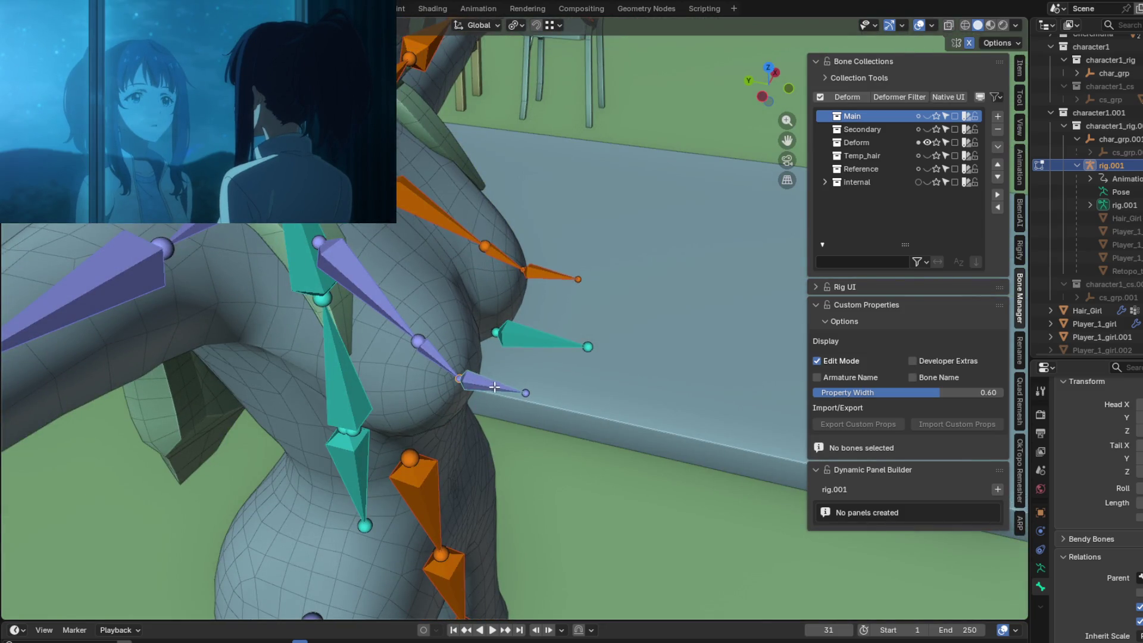
{"action": "scroll", "coordinate": [495, 387], "scroll_direction": "up", "scroll_amount": 3}
{"action": "middle_click_drag", "start_coordinate": [495, 387], "coordinate": [514, 371]}
{"action": "middle_click_drag", "start_coordinate": [535, 410], "coordinate": [552, 386], "text": "shift"}
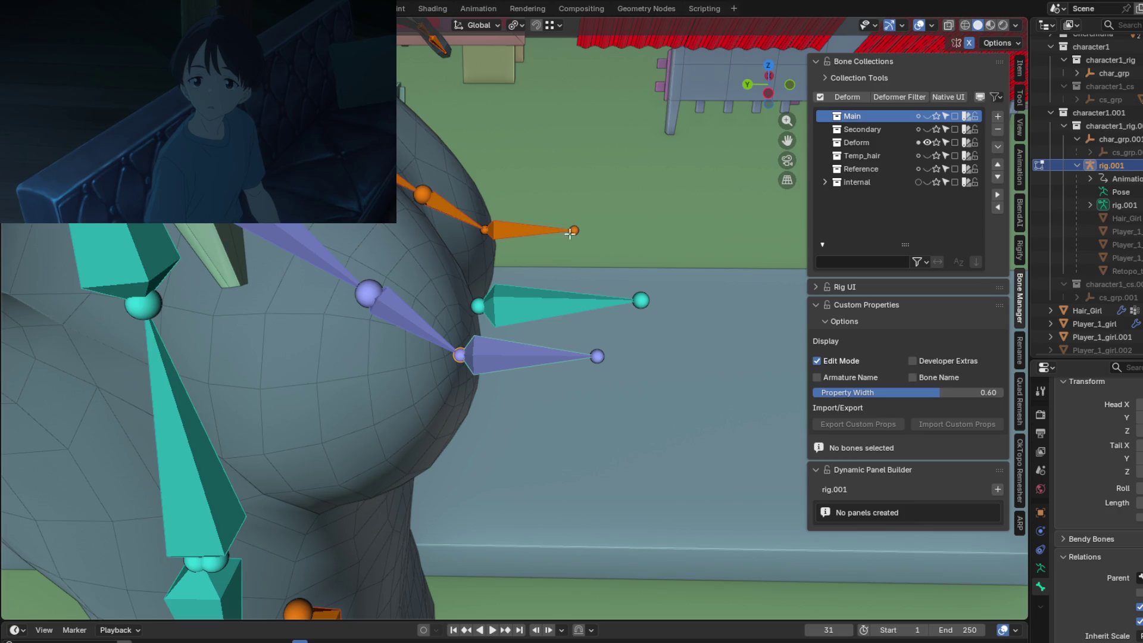
{"action": "mouse_move", "coordinate": [606, 358]}
{"action": "middle_mouse_down"}
{"action": "mouse_move", "coordinate": [582, 383]}
{"action": "mouse_move", "coordinate": [488, 384]}
{"action": "mouse_move", "coordinate": [520, 395]}
{"action": "mouse_move", "coordinate": [596, 373]}
{"action": "mouse_move", "coordinate": [556, 454]}
{"action": "middle_mouse_up"}
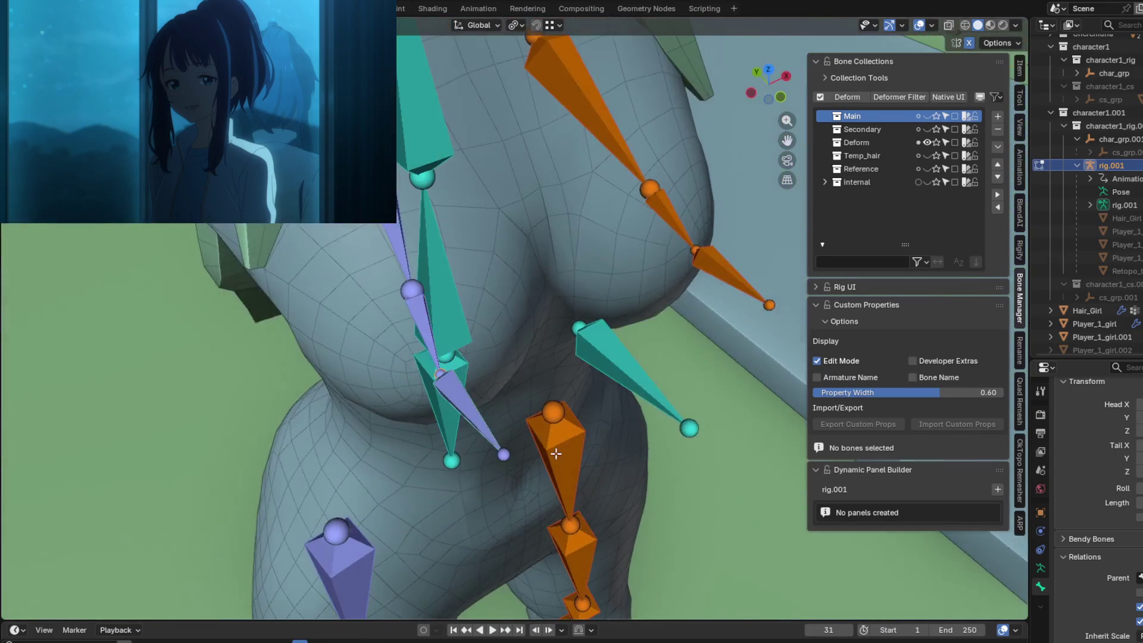
Rename the purple nipple bone from its .001 name to chest.IK.r.
{"action": "left_click", "coordinate": [467, 399]}
{"action": "key", "text": "F2"}
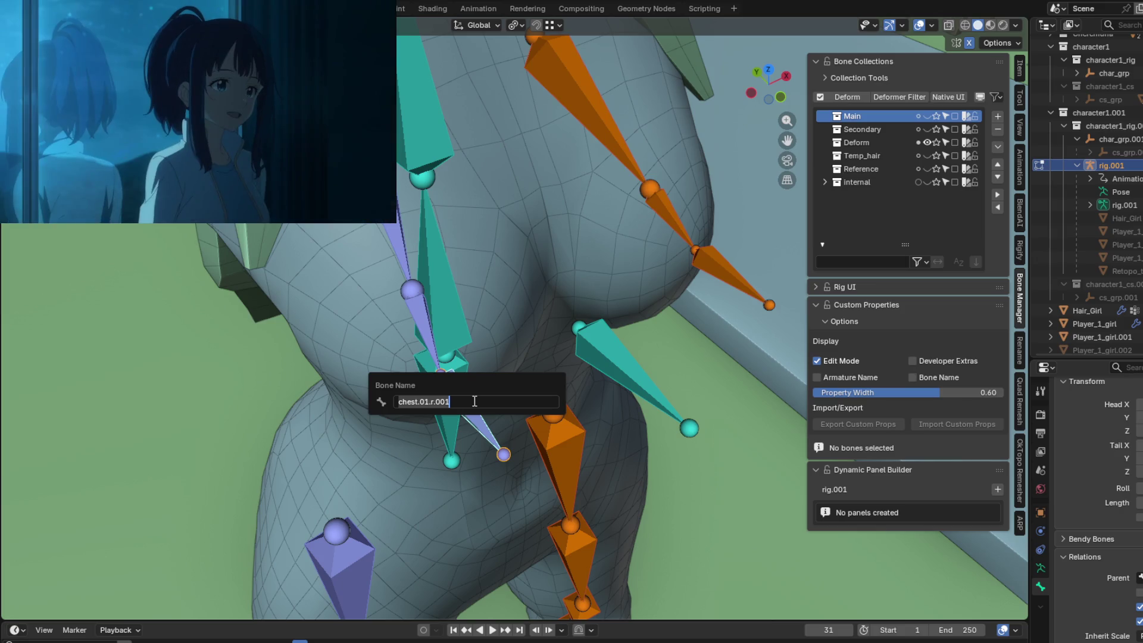
{"action": "left_click", "coordinate": [475, 401]}
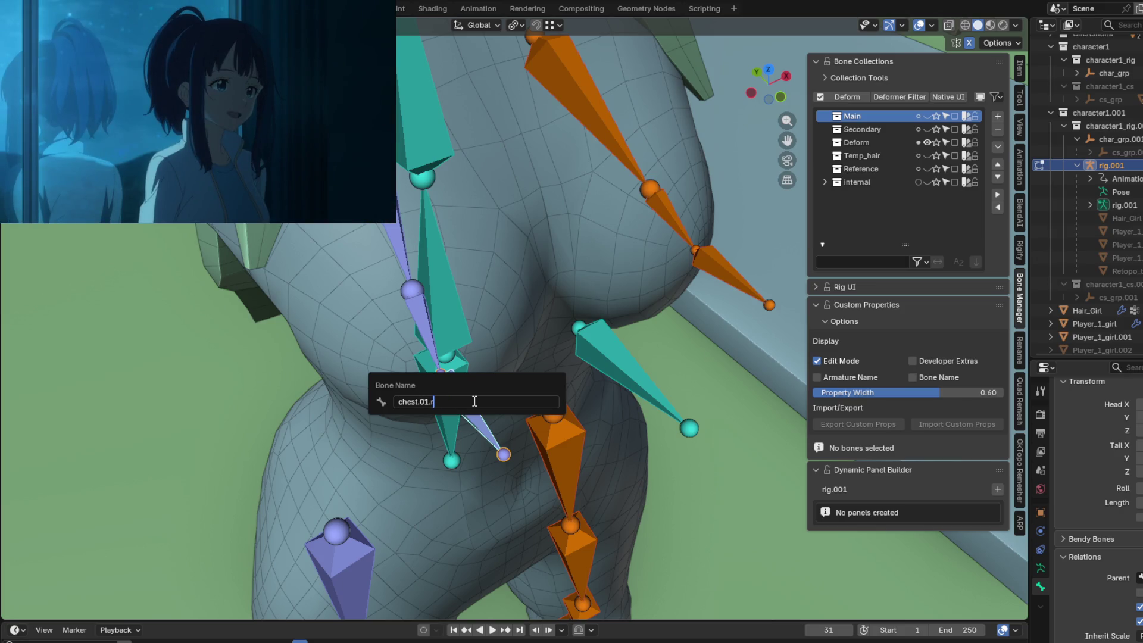
{"action": "key", "text": "Left"}
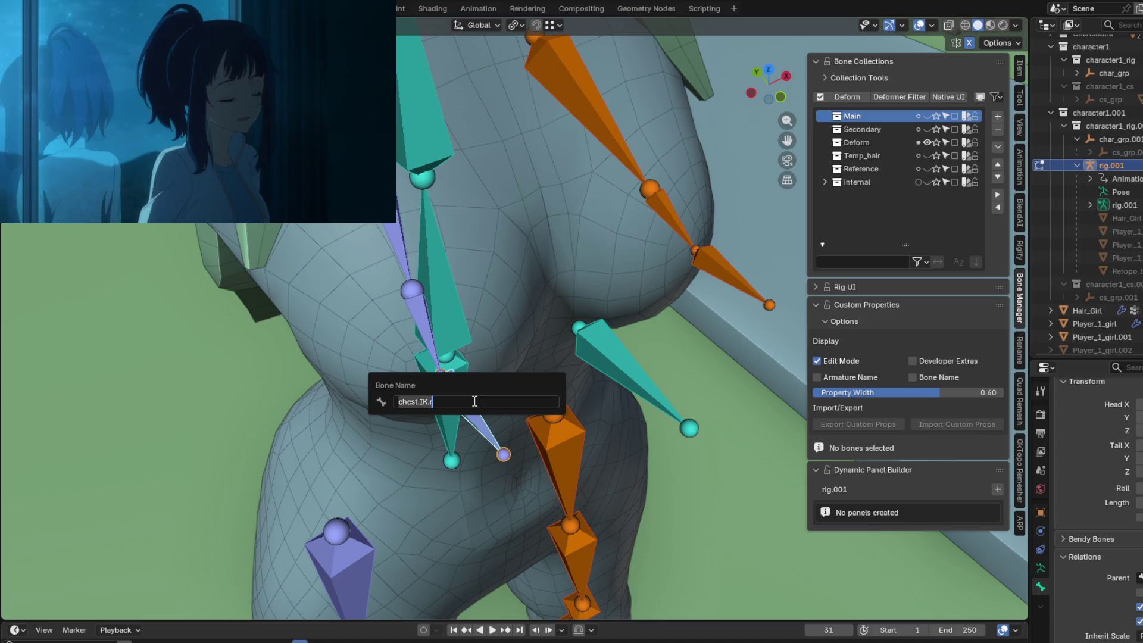
{"action": "key", "text": "Return"}
Rename the orange chest tip bone to its matching chest IK name.
{"action": "left_click", "coordinate": [732, 271]}
{"action": "key", "text": "F2"}
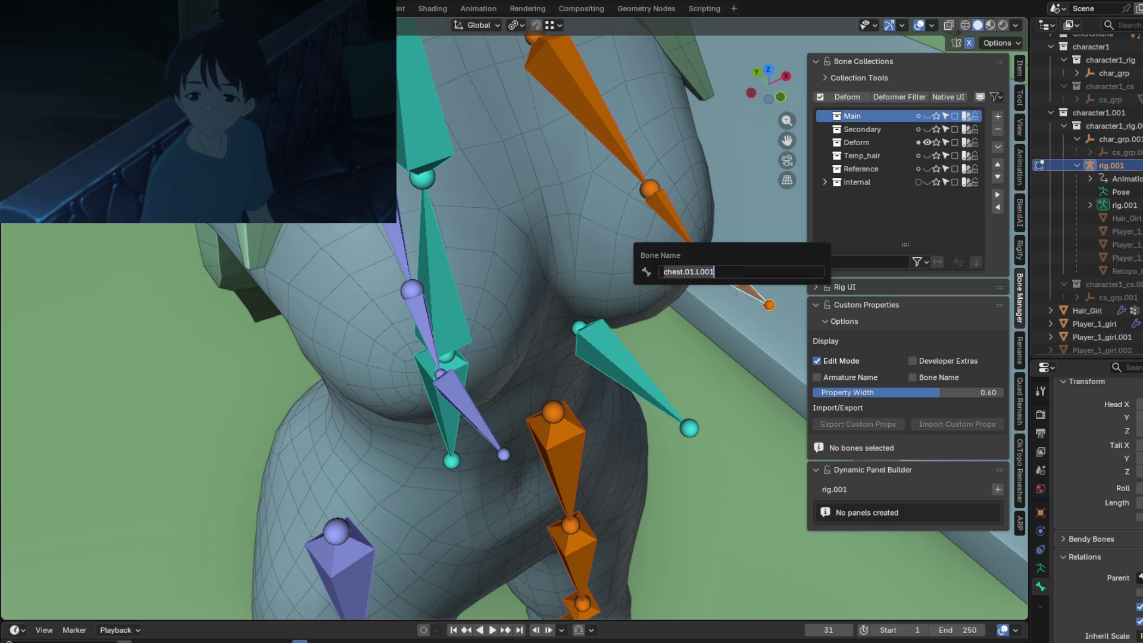
{"action": "key", "text": "End"}
{"action": "key", "text": "Return"}
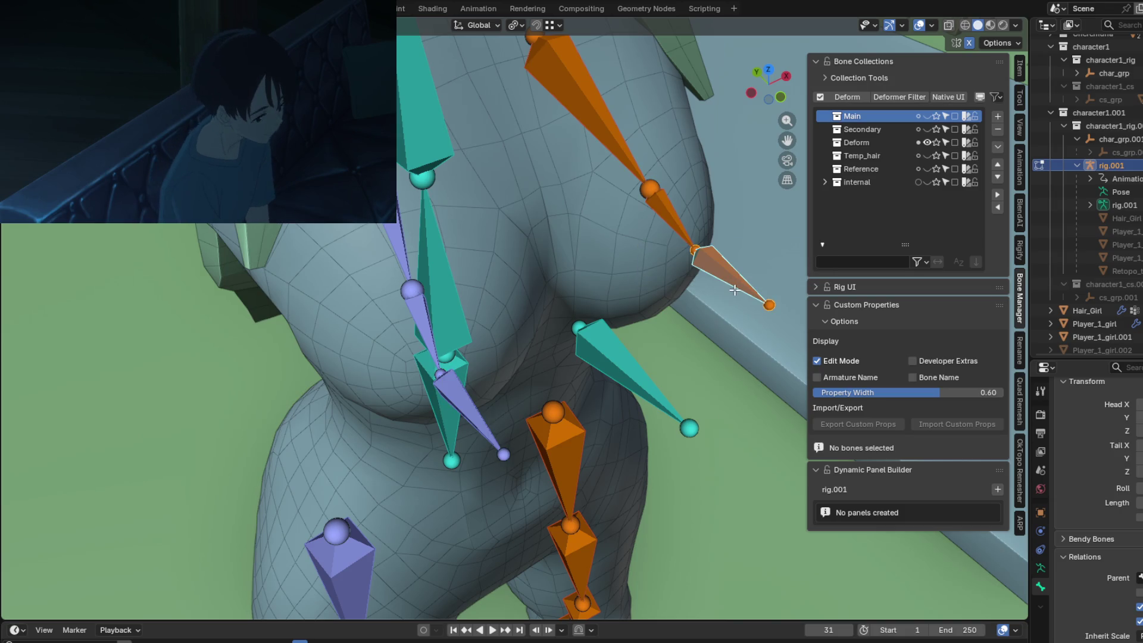
Check the lavender, orange and teal chest tip bones by selecting each.
{"action": "mouse_move", "coordinate": [655, 333]}
{"action": "middle_mouse_down"}
{"action": "mouse_move", "coordinate": [583, 370]}
{"action": "mouse_move", "coordinate": [538, 365]}
{"action": "mouse_move", "coordinate": [531, 396]}
{"action": "mouse_move", "coordinate": [560, 393]}
{"action": "mouse_move", "coordinate": [470, 422]}
{"action": "middle_mouse_up"}
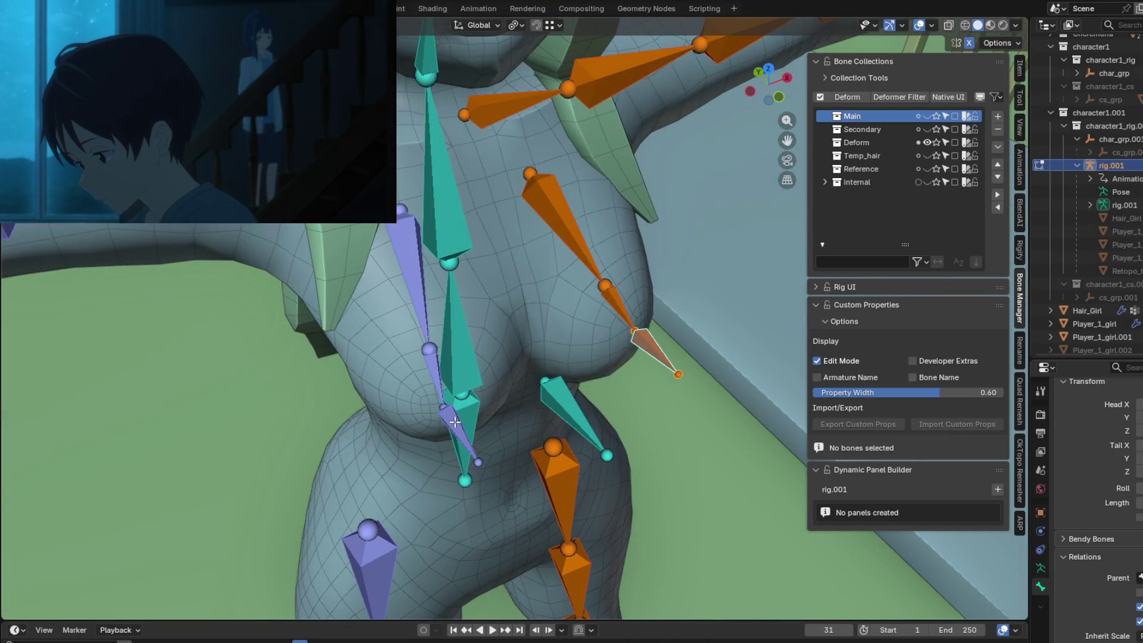
{"action": "left_click", "coordinate": [455, 421]}
{"action": "scroll", "coordinate": [1103, 578], "scroll_direction": "down", "scroll_amount": 1}
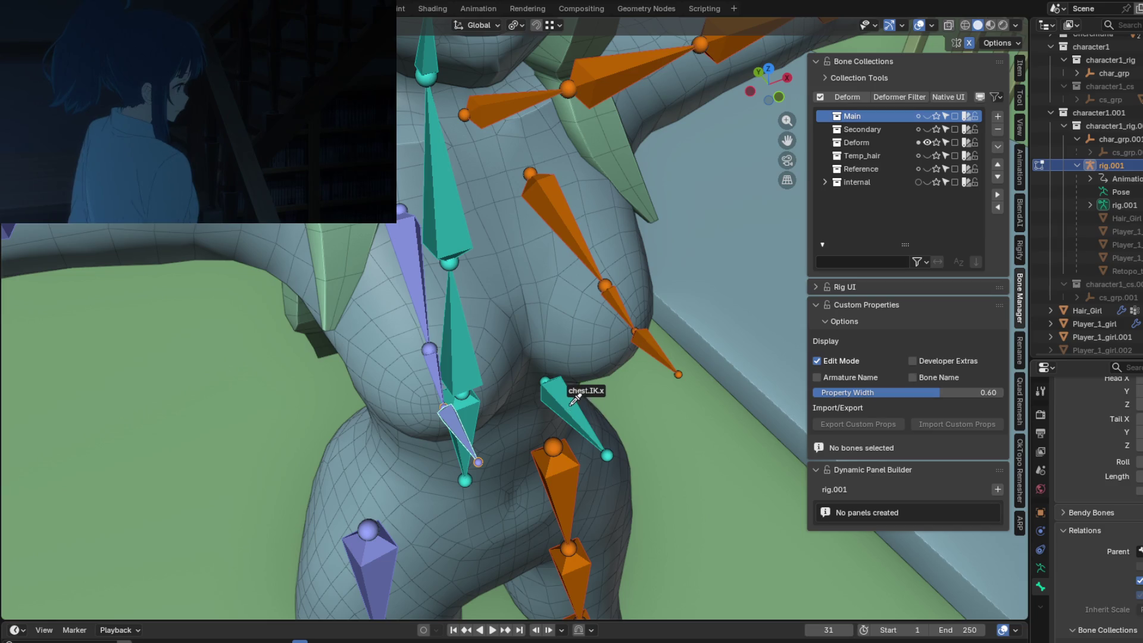
{"action": "left_click", "coordinate": [658, 350]}
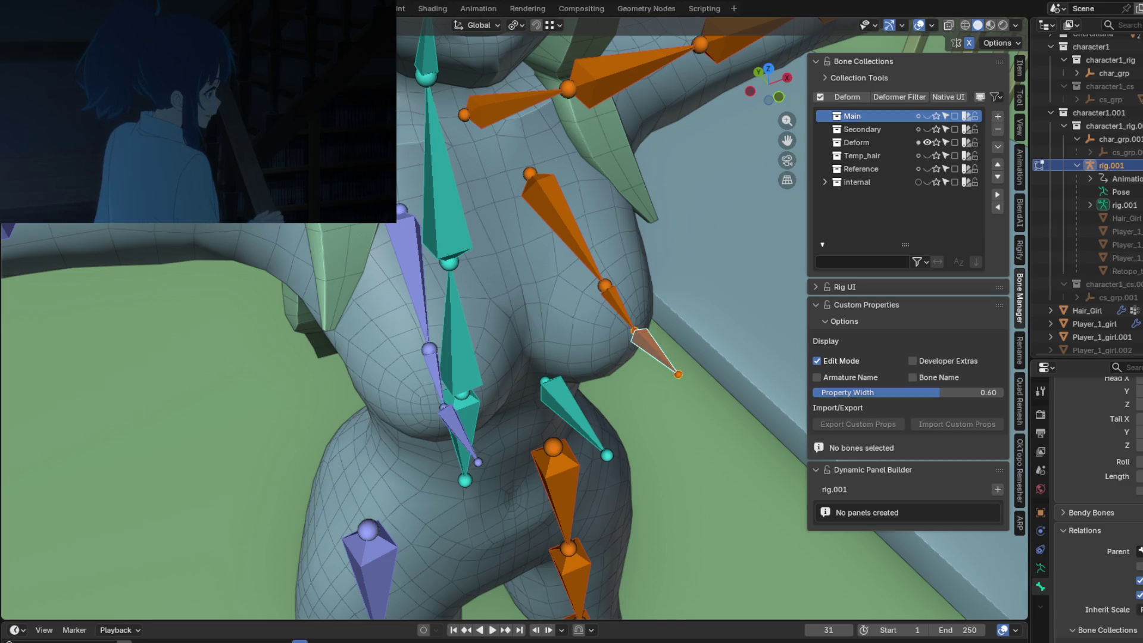
{"action": "left_click", "coordinate": [566, 411]}
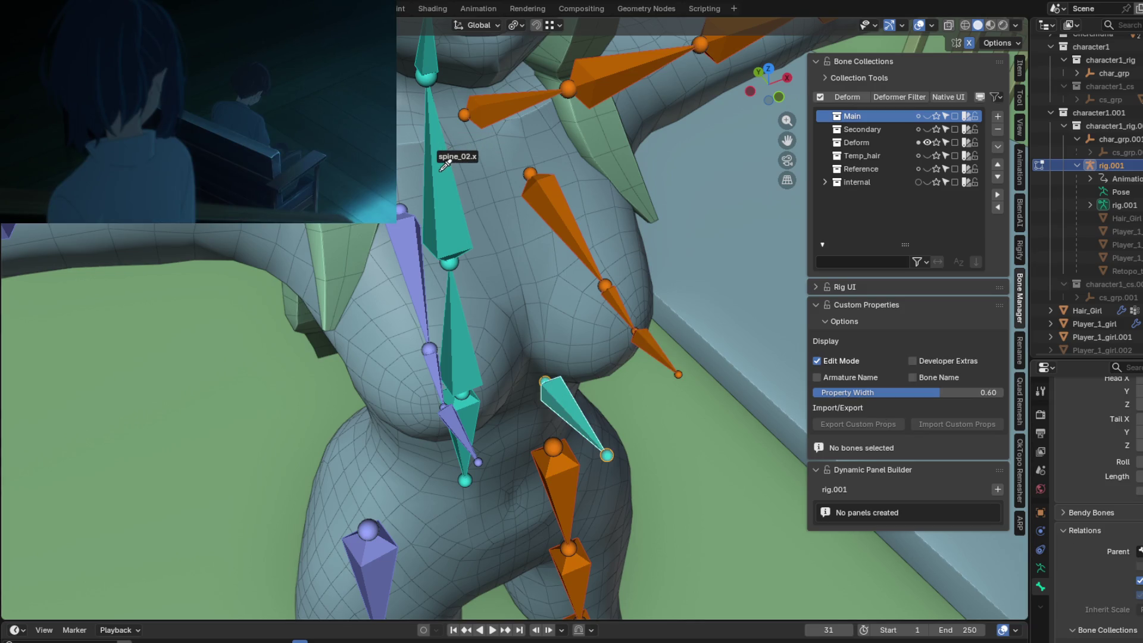
{"action": "mouse_move", "coordinate": [569, 342]}
{"action": "middle_mouse_down"}
{"action": "mouse_move", "coordinate": [613, 204]}
{"action": "mouse_move", "coordinate": [597, 339]}
{"action": "mouse_move", "coordinate": [571, 332]}
{"action": "mouse_move", "coordinate": [631, 309]}
{"action": "mouse_move", "coordinate": [490, 348]}
{"action": "middle_mouse_up"}
In Pose Mode, give chest.01.r an Inverse Kinematics constraint targeting chest.IK.r.
{"action": "left_click", "coordinate": [469, 348]}
{"action": "key", "text": "ctrl+Tab"}
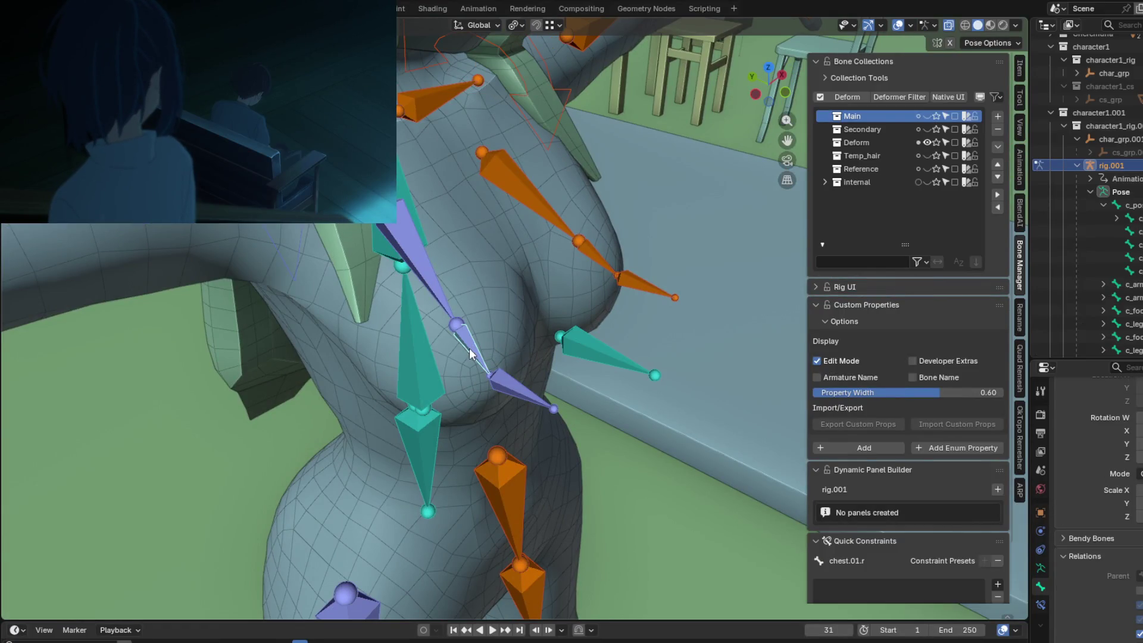
{"action": "left_click", "coordinate": [1039, 604]}
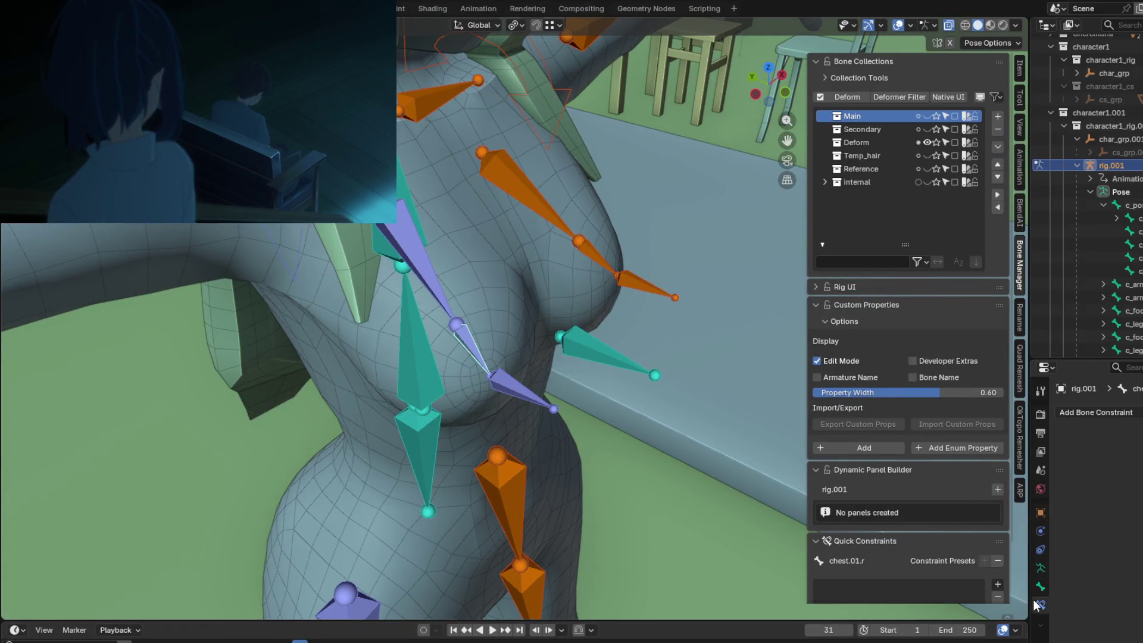
{"action": "left_click", "coordinate": [1117, 416]}
{"action": "left_click", "coordinate": [1060, 477]}
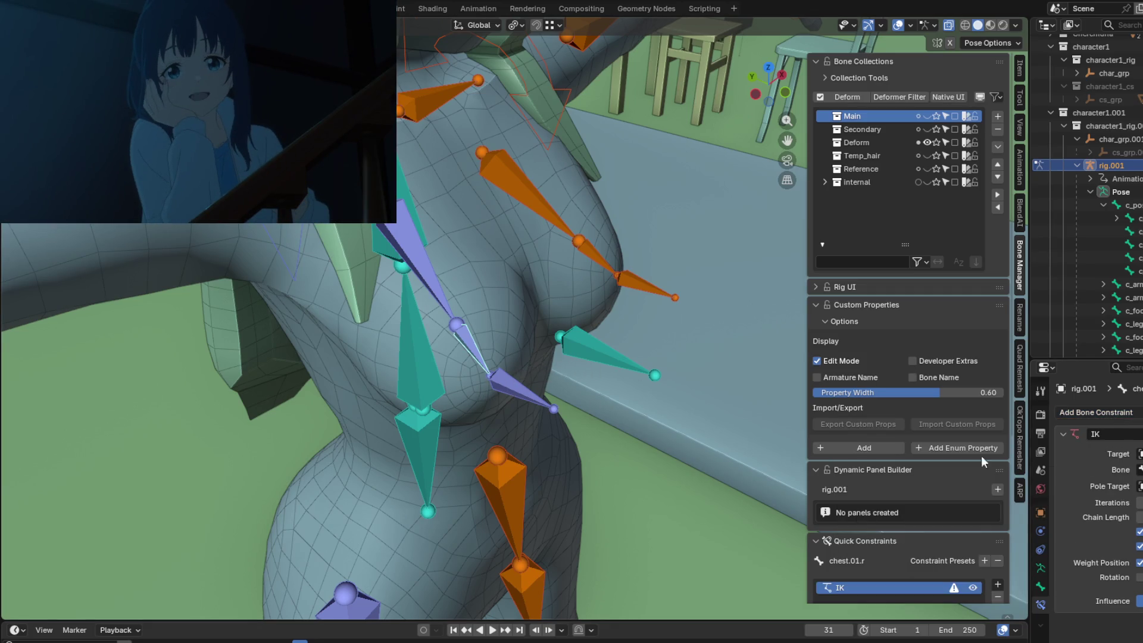
{"action": "left_click", "coordinate": [533, 381]}
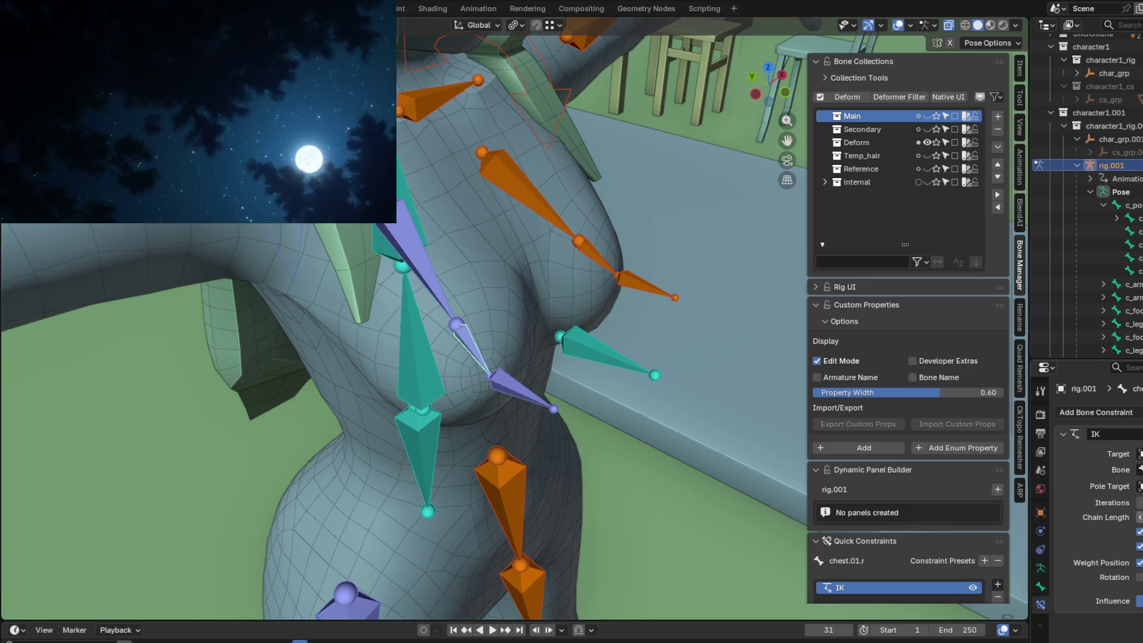
Give chest.01.l an IK constraint targeting the orange tip bone.
{"action": "middle_click_drag", "start_coordinate": [592, 335], "coordinate": [661, 347]}
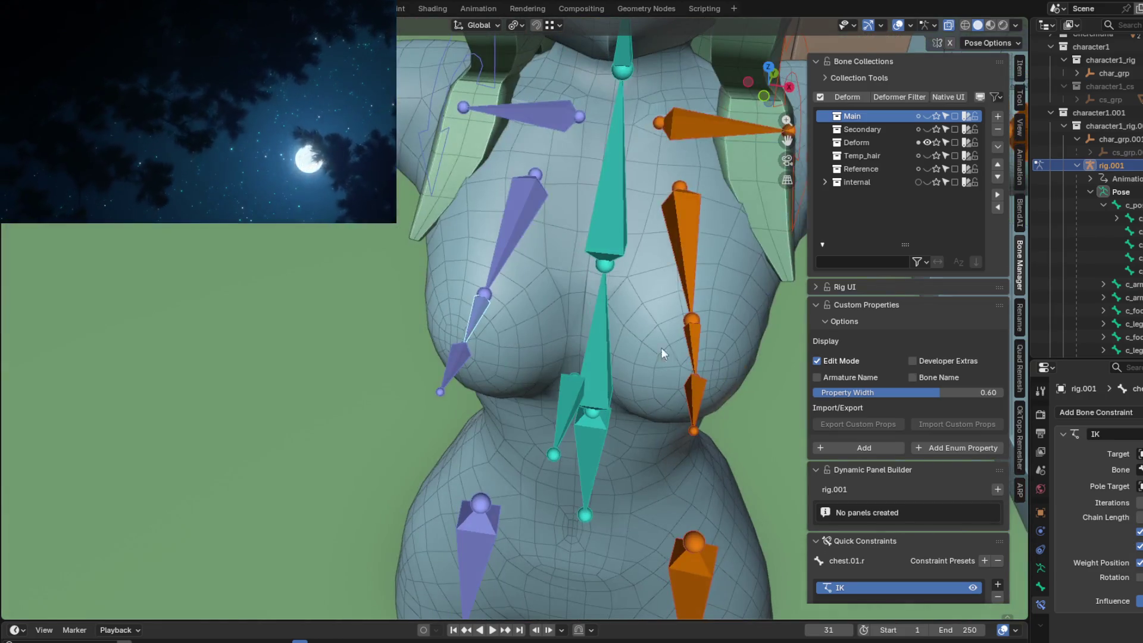
{"action": "left_click", "coordinate": [688, 344]}
{"action": "left_click", "coordinate": [1104, 411]}
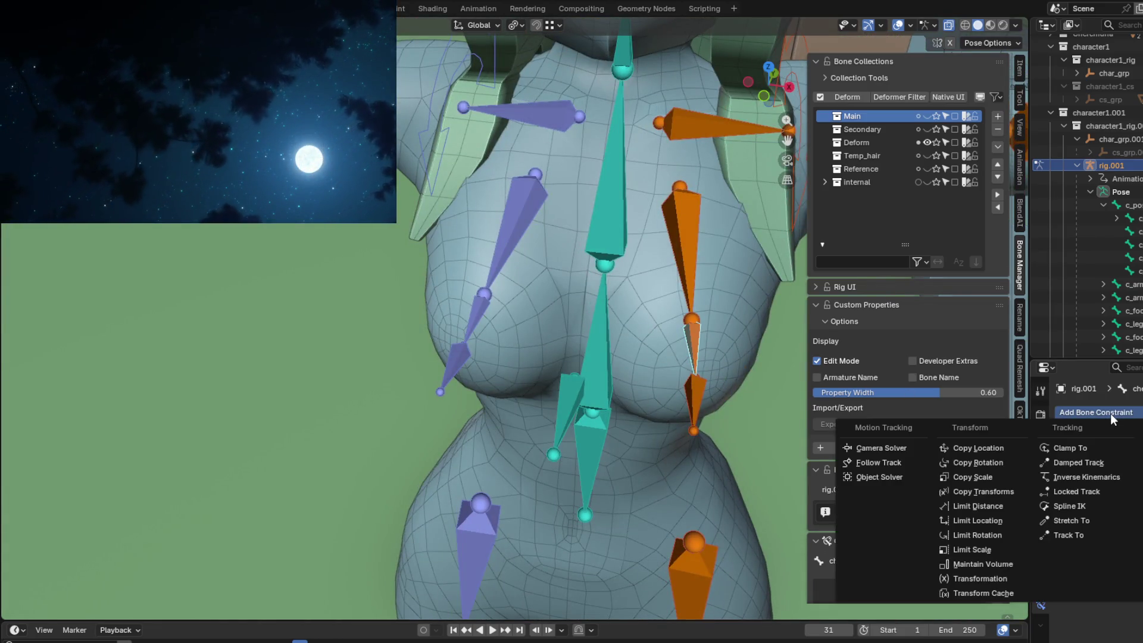
{"action": "key", "text": "i"}
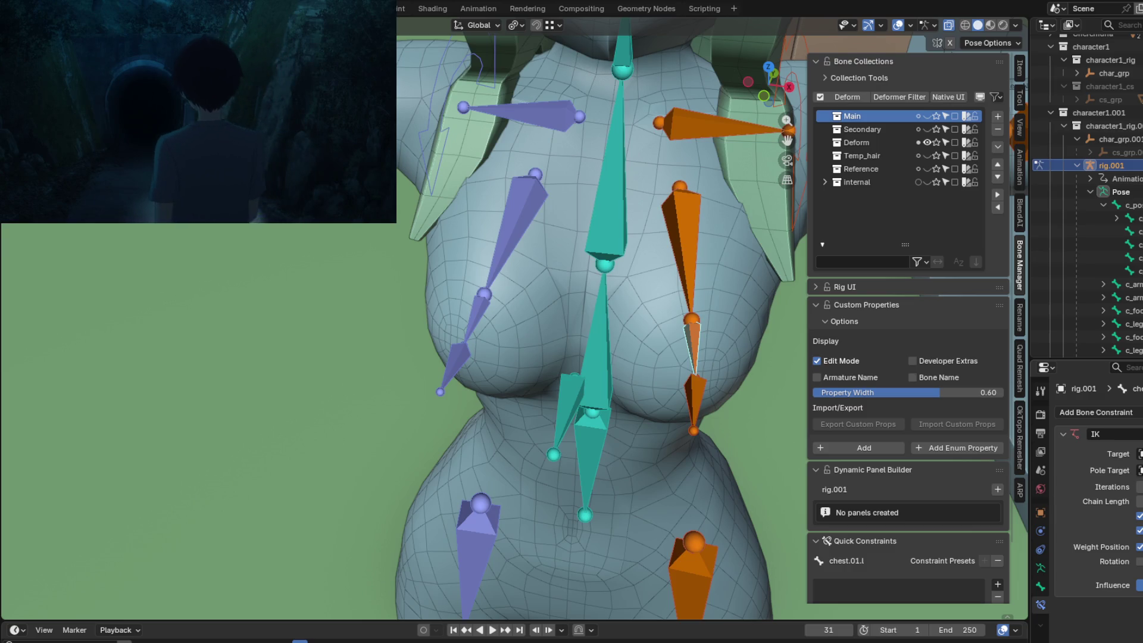
{"action": "left_click", "coordinate": [690, 383]}
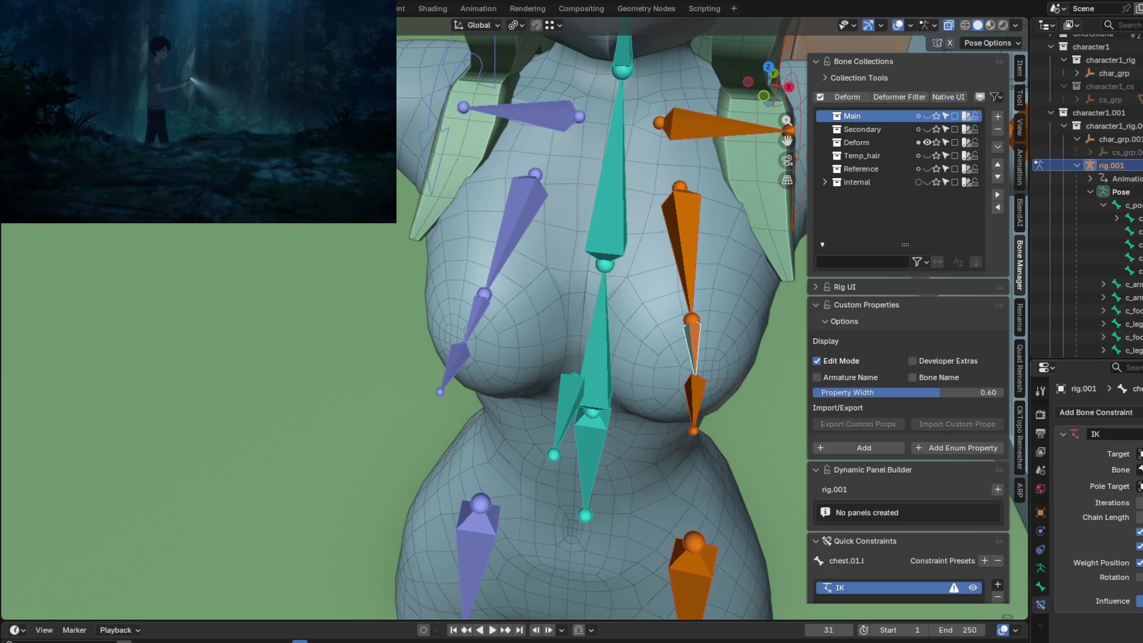
{"action": "left_click", "coordinate": [694, 384]}
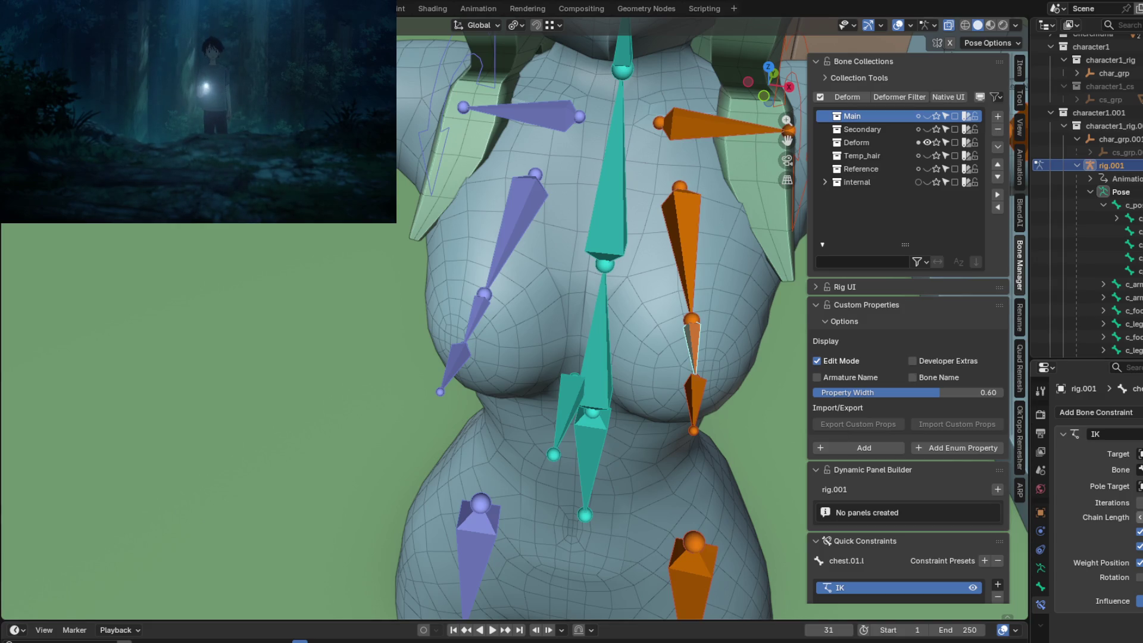
Start moving the teal chest.IK.x control bone to test deformation.
{"action": "mouse_move", "coordinate": [581, 409]}
{"action": "middle_mouse_down"}
{"action": "mouse_move", "coordinate": [713, 390]}
{"action": "mouse_move", "coordinate": [712, 343]}
{"action": "mouse_move", "coordinate": [703, 387]}
{"action": "mouse_move", "coordinate": [623, 388]}
{"action": "mouse_move", "coordinate": [620, 398]}
{"action": "mouse_move", "coordinate": [723, 374]}
{"action": "middle_mouse_up"}
{"action": "left_click", "coordinate": [610, 373]}
{"action": "key", "text": "g"}
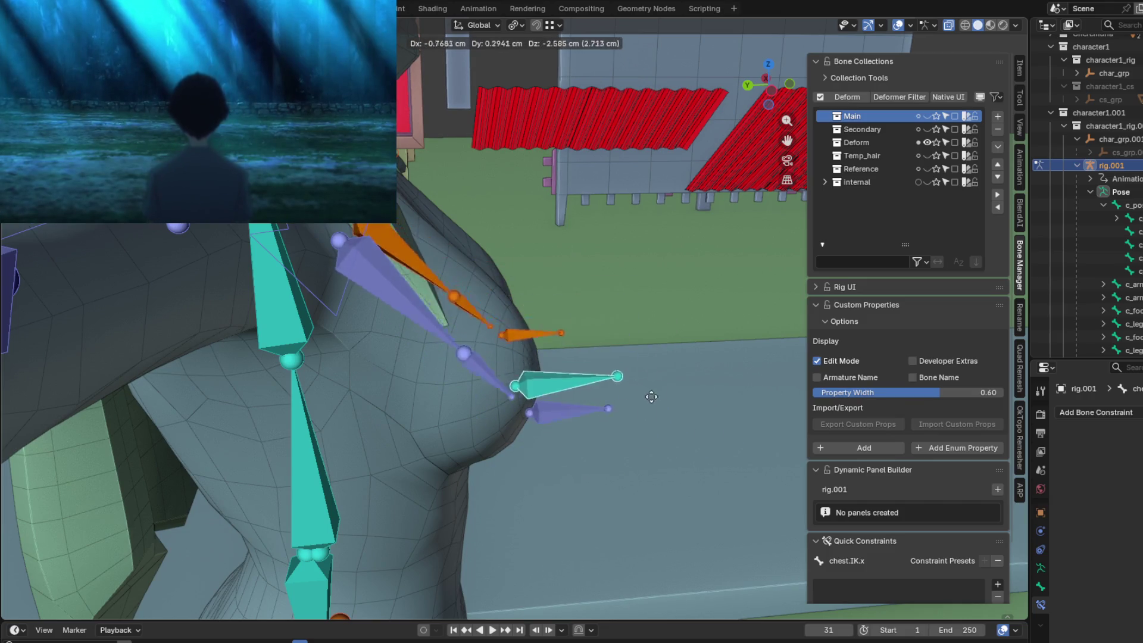
Move chest.IK.x and chest.IK.r to new positions to test the IK.
{"action": "left_click", "coordinate": [691, 380]}
{"action": "middle_click_drag", "start_coordinate": [691, 380], "coordinate": [594, 387]}
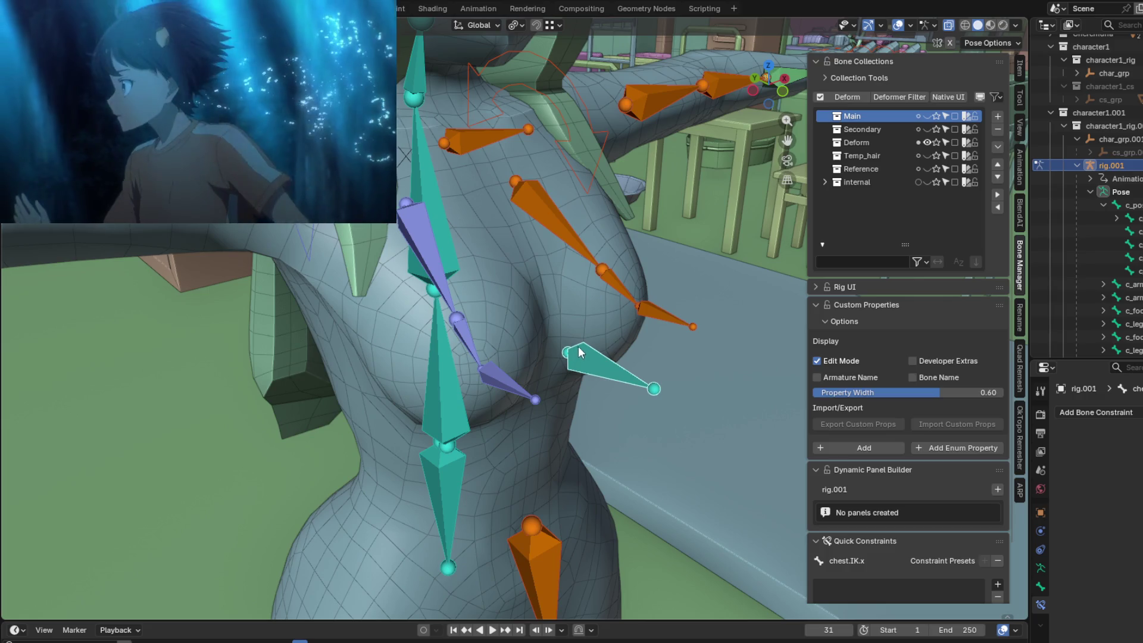
{"action": "mouse_move", "coordinate": [579, 345]}
{"action": "middle_mouse_down"}
{"action": "mouse_move", "coordinate": [552, 310]}
{"action": "mouse_move", "coordinate": [555, 324]}
{"action": "mouse_move", "coordinate": [538, 311]}
{"action": "mouse_move", "coordinate": [428, 324]}
{"action": "mouse_move", "coordinate": [376, 305]}
{"action": "mouse_move", "coordinate": [451, 368]}
{"action": "middle_mouse_up"}
{"action": "left_click", "coordinate": [463, 334]}
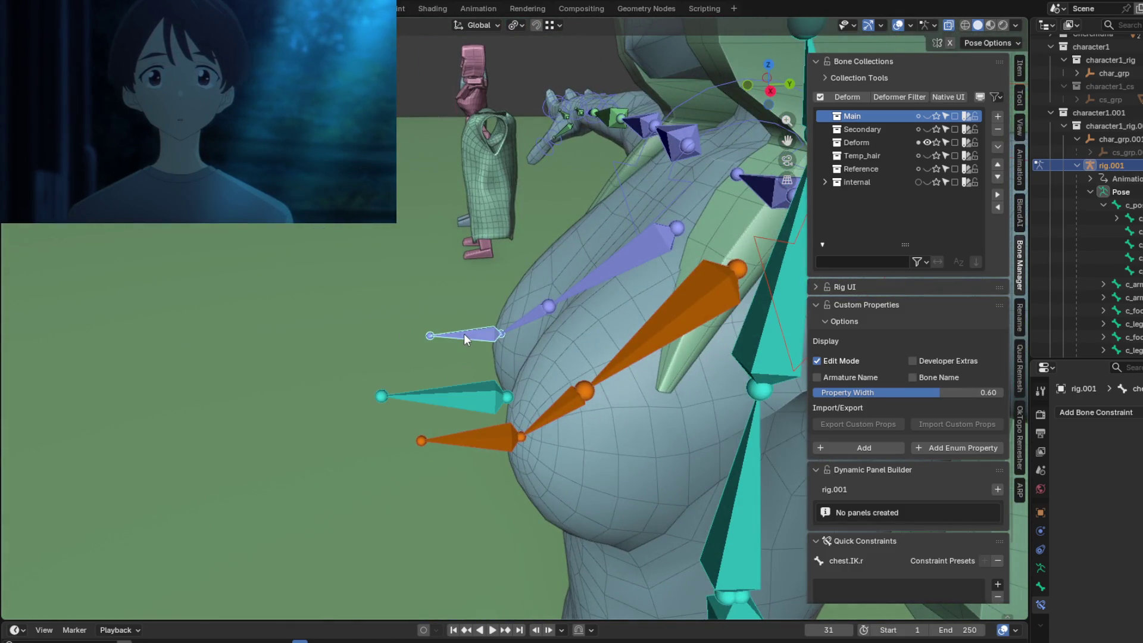
{"action": "key", "text": "g"}
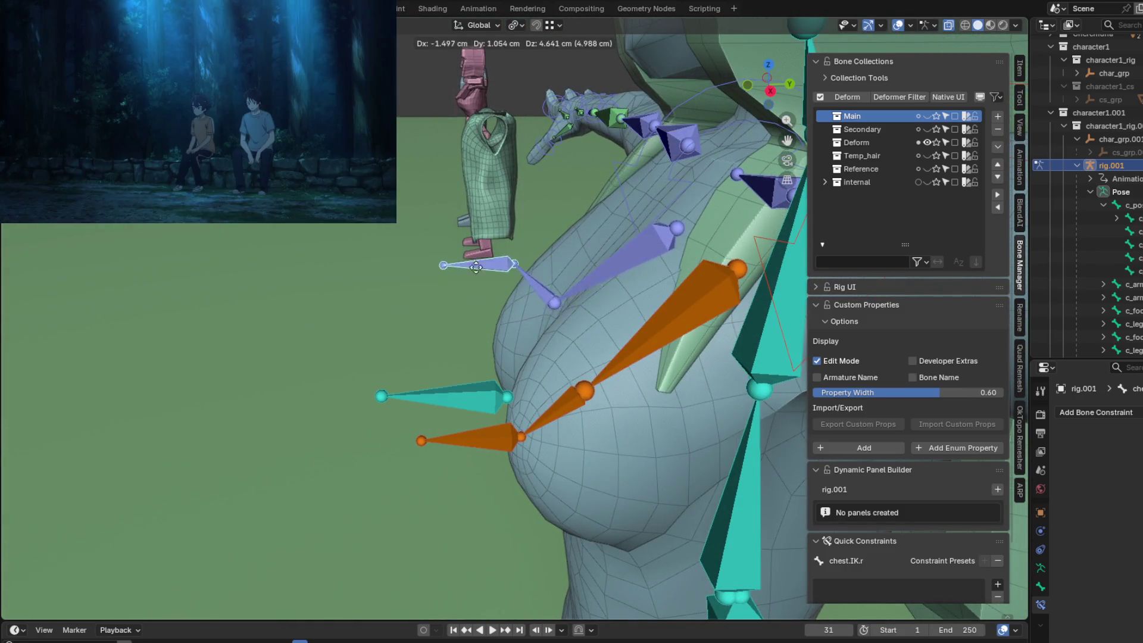
{"action": "left_click", "coordinate": [473, 328]}
{"action": "mouse_move", "coordinate": [473, 329]}
{"action": "middle_mouse_down"}
{"action": "mouse_move", "coordinate": [581, 356]}
{"action": "mouse_move", "coordinate": [767, 330]}
{"action": "mouse_move", "coordinate": [632, 352]}
{"action": "middle_mouse_up"}
Inspect chest.01.r's IK constraint and select both chest.01 bones.
{"action": "left_click", "coordinate": [528, 357], "text": "shift"}
{"action": "key", "text": "shift+i"}
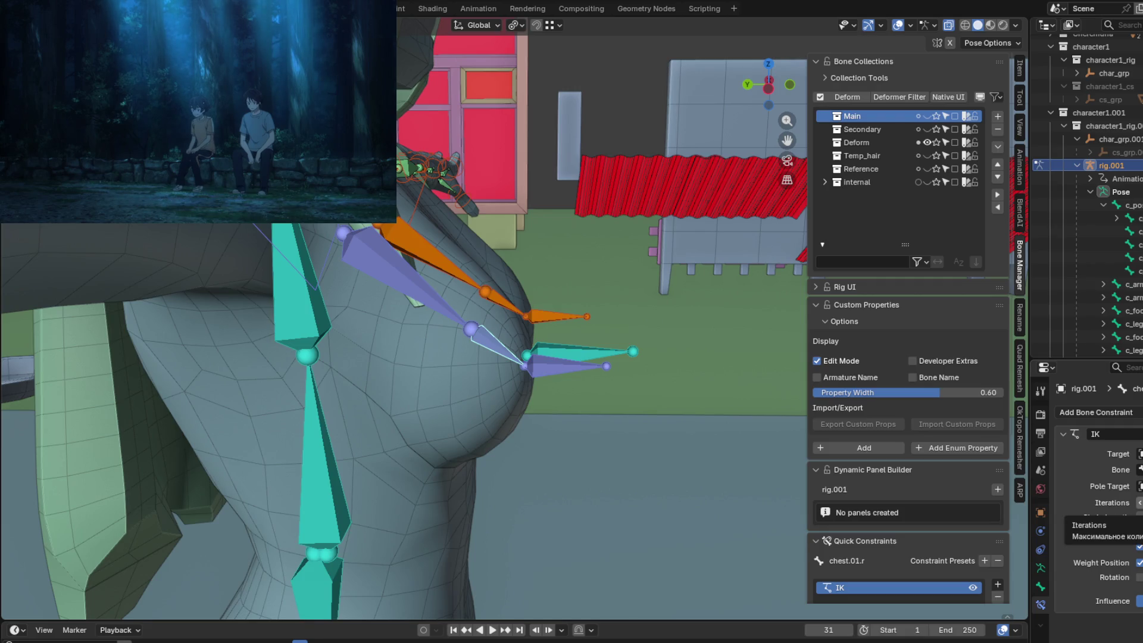
{"action": "middle_click_drag", "start_coordinate": [584, 381], "coordinate": [633, 362]}
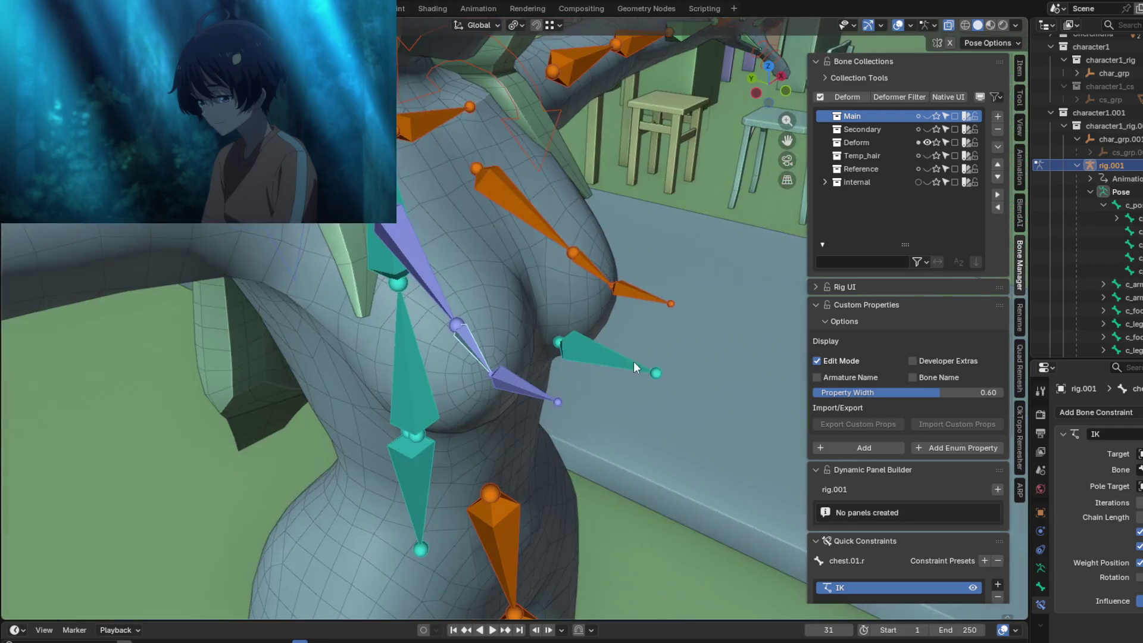
{"action": "left_click", "coordinate": [590, 263], "text": "shift"}
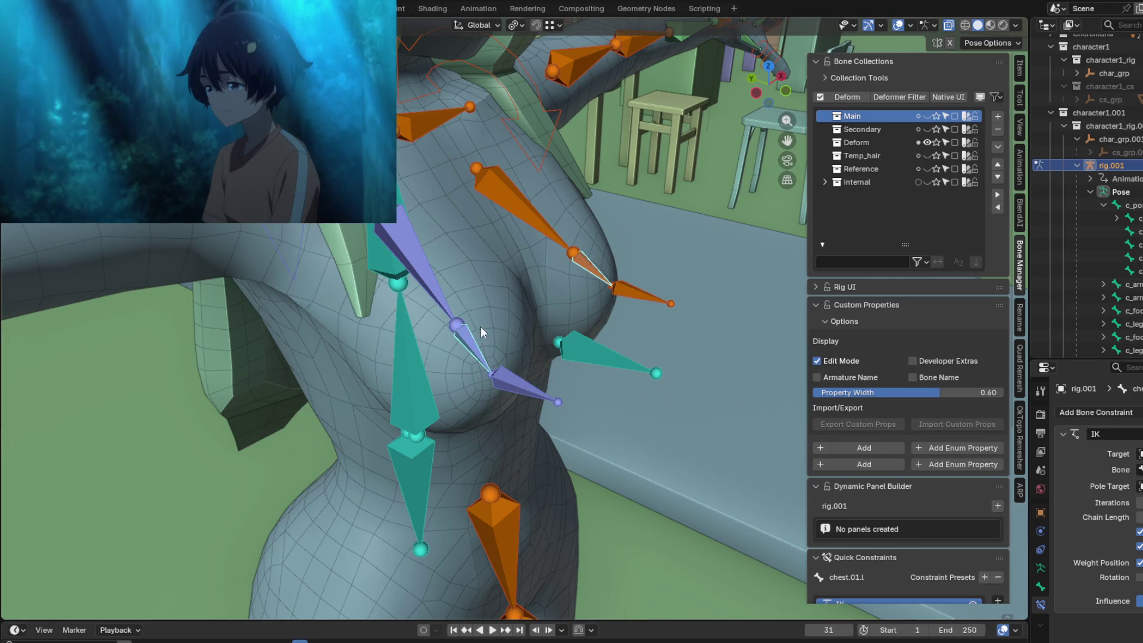
{"action": "left_click", "coordinate": [592, 267]}
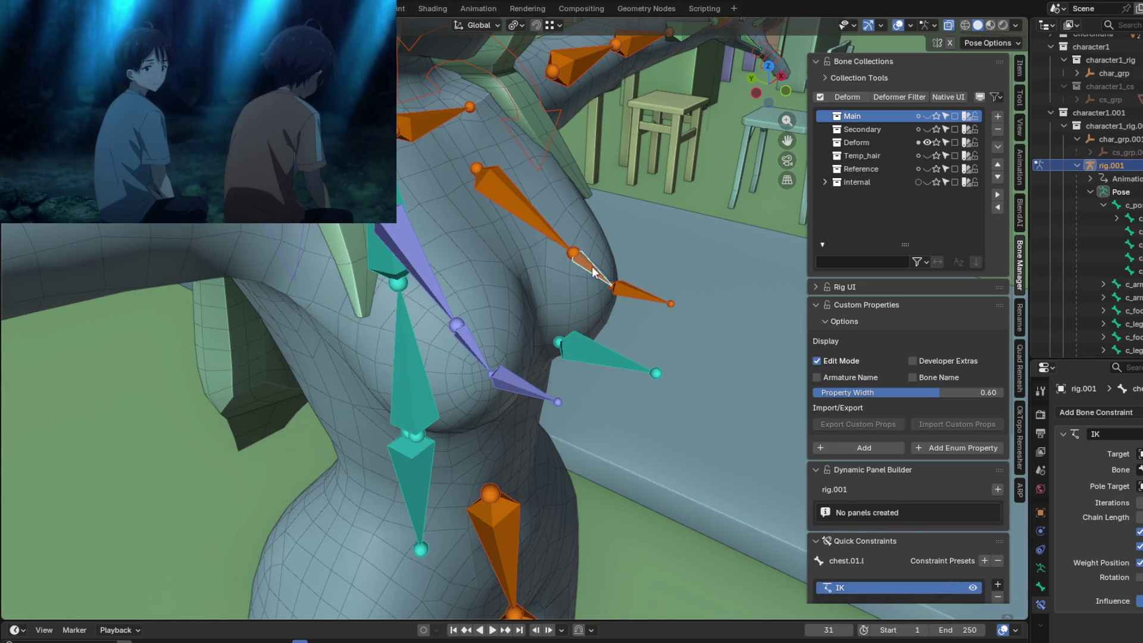
{"action": "left_click", "coordinate": [467, 345]}
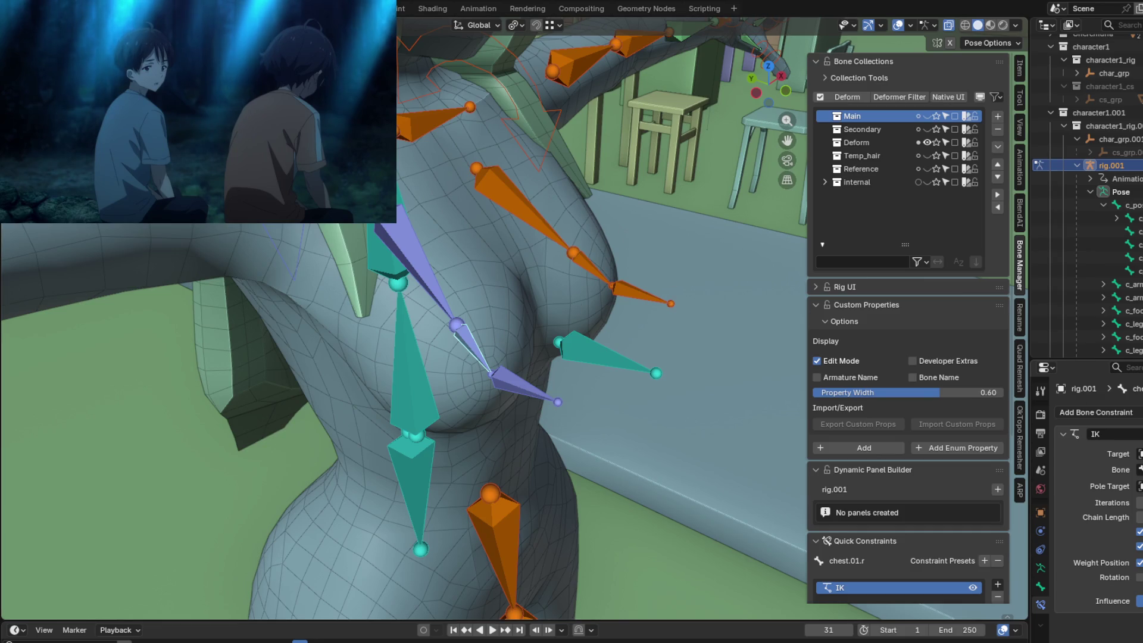
{"action": "left_click", "coordinate": [472, 337], "text": "shift"}
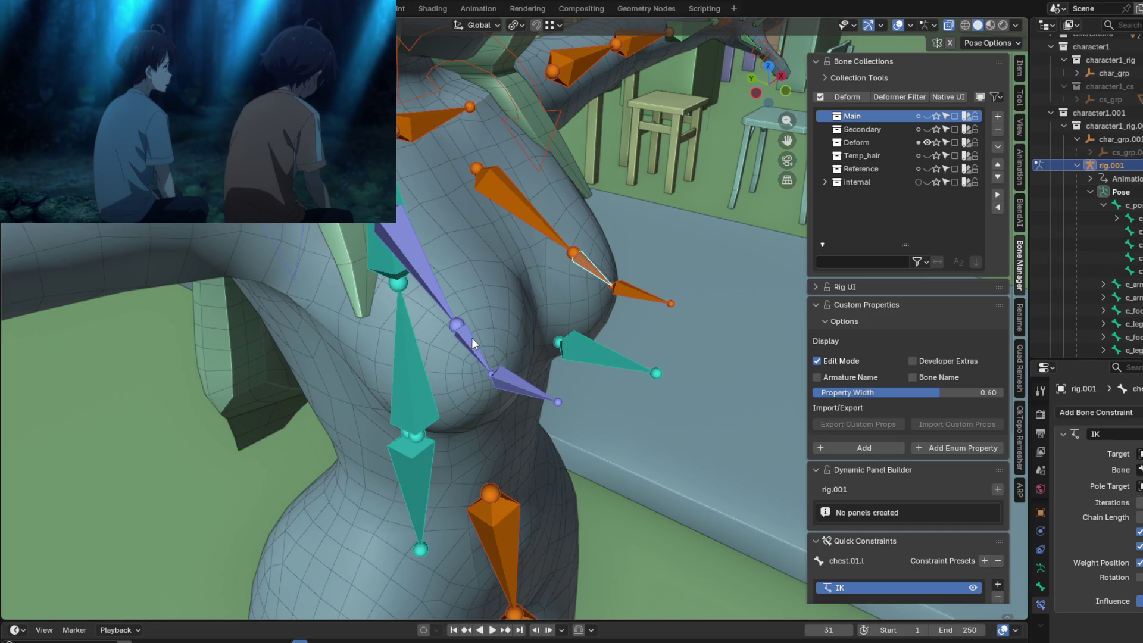
{"action": "middle_click_drag", "start_coordinate": [472, 338], "coordinate": [596, 357]}
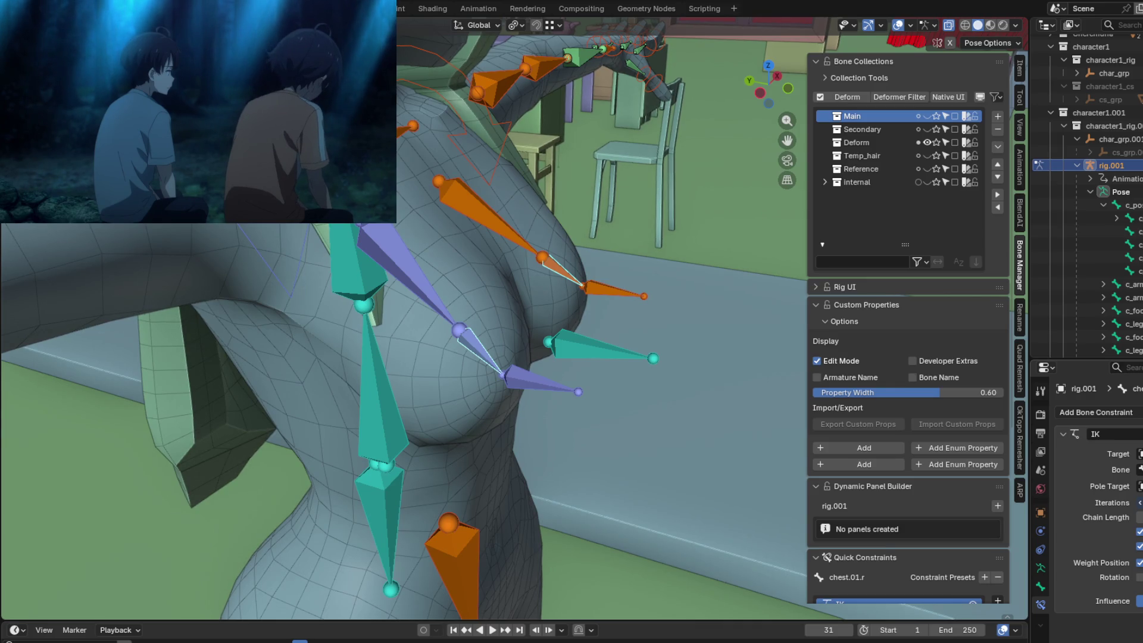
Pull the teal IK control bone upward, then select the chest.01.l bones.
{"action": "mouse_move", "coordinate": [566, 348]}
{"action": "left_mouse_down"}
{"action": "mouse_move", "coordinate": [558, 291]}
{"action": "mouse_move", "coordinate": [566, 381]}
{"action": "mouse_move", "coordinate": [569, 312]}
{"action": "mouse_move", "coordinate": [566, 356]}
{"action": "left_mouse_up"}
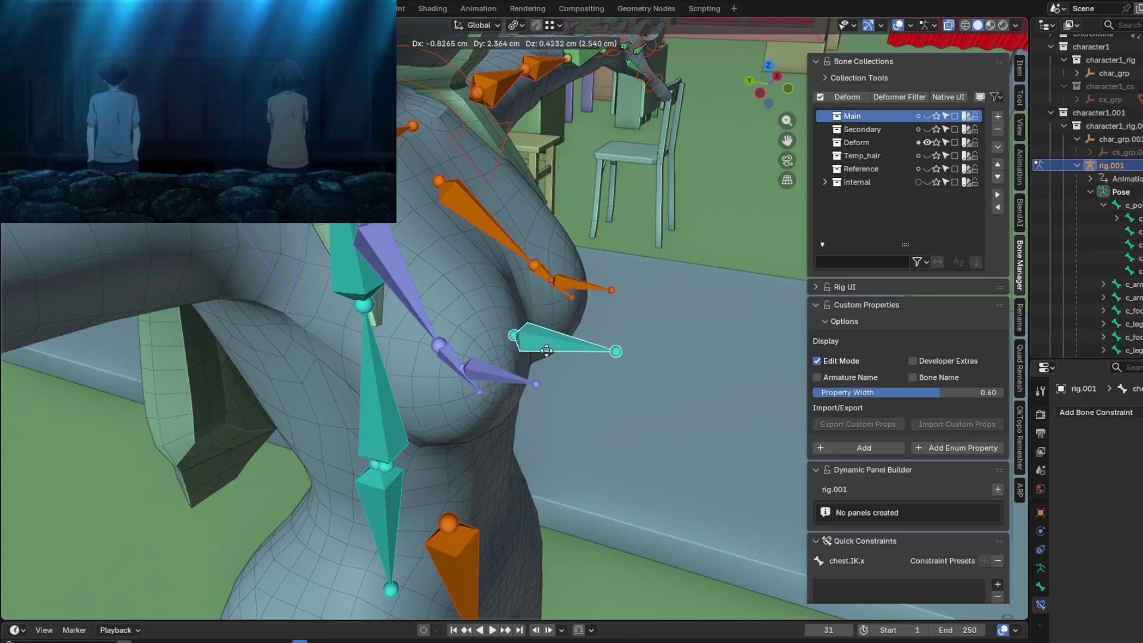
{"action": "left_click", "coordinate": [566, 350]}
{"action": "left_click", "coordinate": [480, 348]}
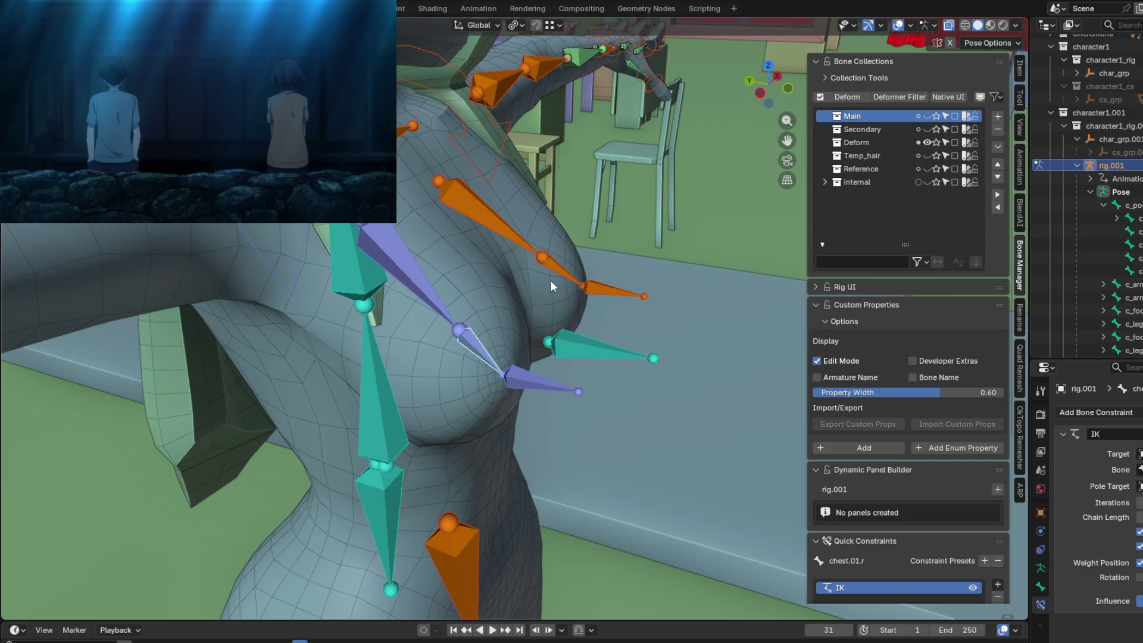
{"action": "left_click", "coordinate": [560, 269], "text": "shift"}
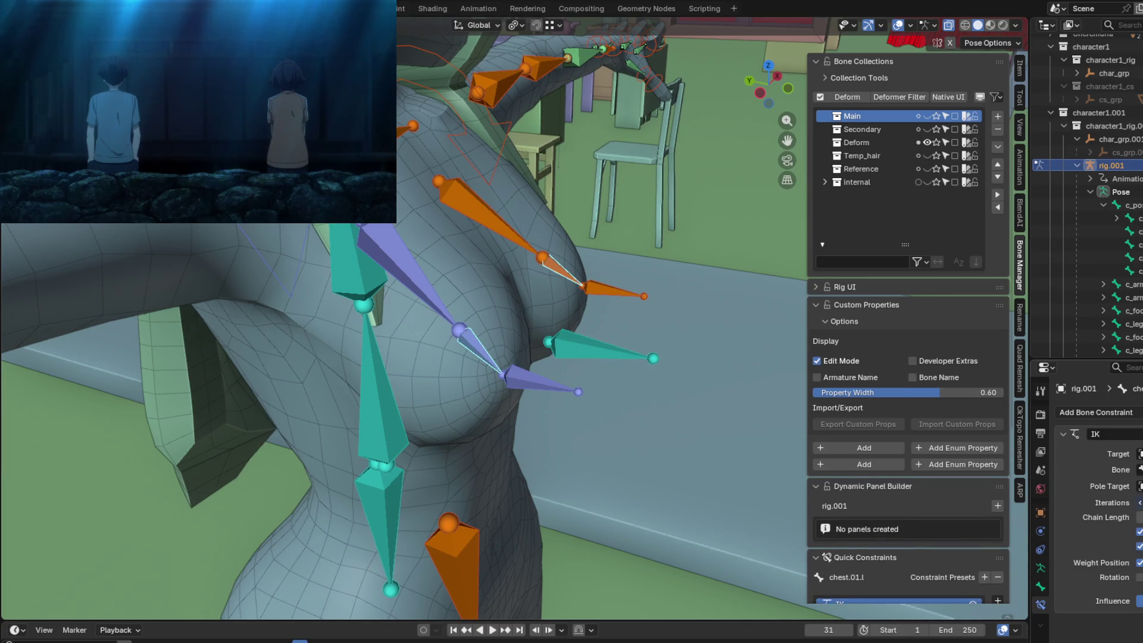
Move chest.IK.x again and inspect the torso deformation from around.
{"action": "middle_click_drag", "start_coordinate": [605, 374], "coordinate": [470, 381]}
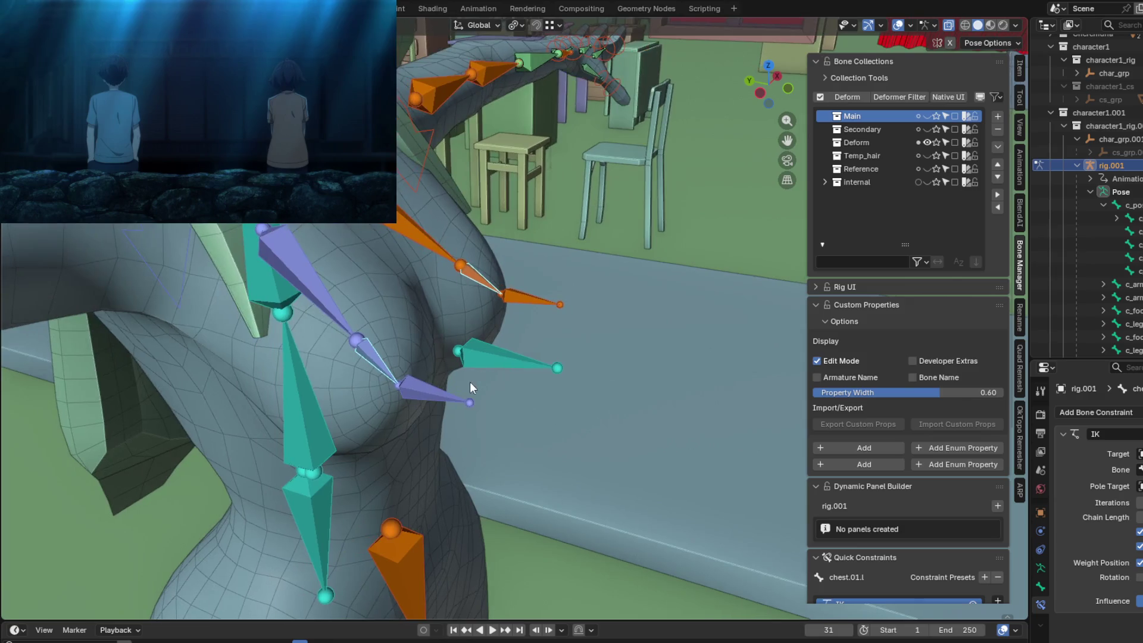
{"action": "scroll", "coordinate": [551, 372], "scroll_direction": "up", "scroll_amount": 3}
{"action": "left_click", "coordinate": [551, 370]}
{"action": "key", "text": "g"}
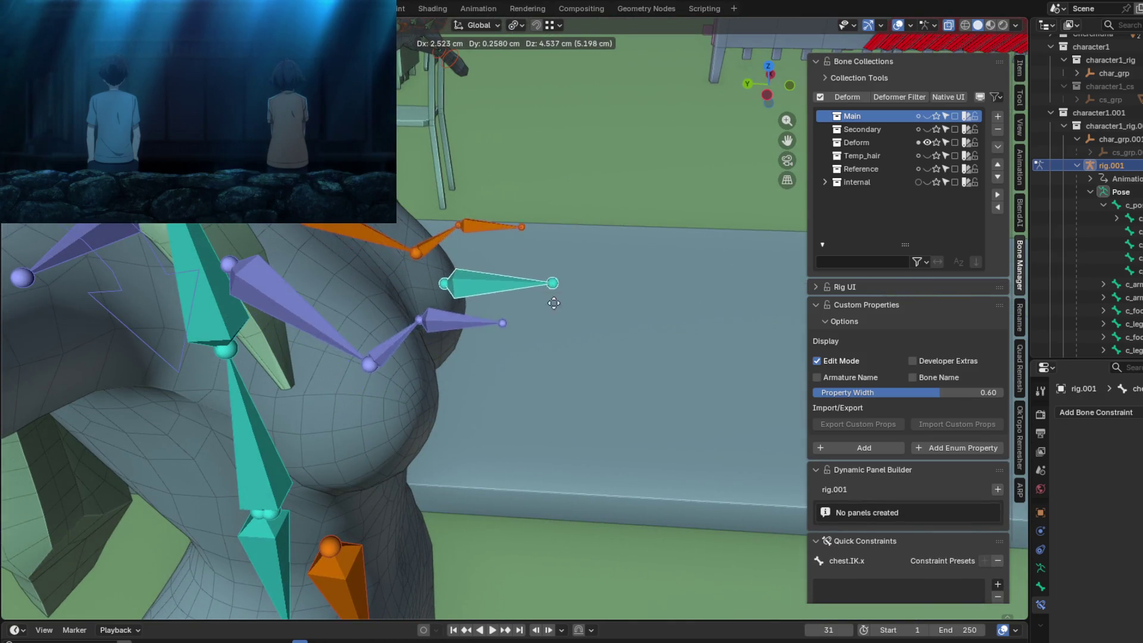
{"action": "left_click", "coordinate": [557, 383]}
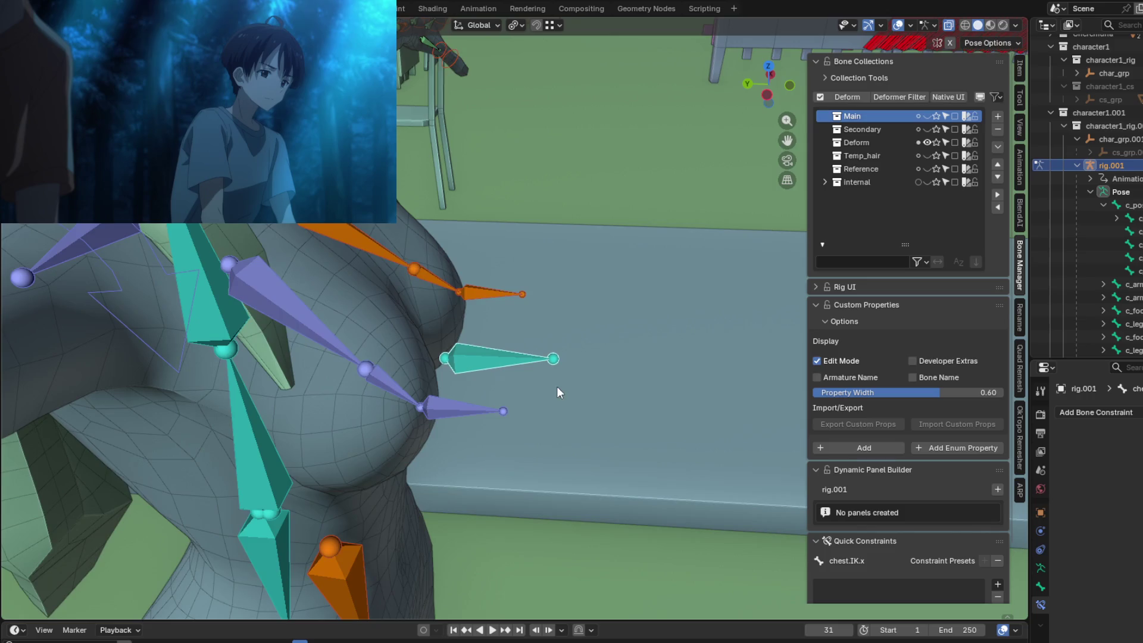
{"action": "mouse_move", "coordinate": [556, 387]}
{"action": "middle_mouse_down"}
{"action": "mouse_move", "coordinate": [480, 355]}
{"action": "mouse_move", "coordinate": [550, 360]}
{"action": "mouse_move", "coordinate": [534, 371]}
{"action": "mouse_move", "coordinate": [566, 344]}
{"action": "mouse_move", "coordinate": [530, 108]}
{"action": "mouse_move", "coordinate": [516, 380]}
{"action": "mouse_move", "coordinate": [645, 352]}
{"action": "mouse_move", "coordinate": [567, 431]}
{"action": "mouse_move", "coordinate": [552, 257]}
{"action": "middle_mouse_up"}
{"action": "mouse_move", "coordinate": [458, 393]}
{"action": "middle_mouse_down"}
{"action": "mouse_move", "coordinate": [280, 387]}
{"action": "mouse_move", "coordinate": [548, 384]}
{"action": "mouse_move", "coordinate": [509, 327]}
{"action": "mouse_move", "coordinate": [549, 352]}
{"action": "mouse_move", "coordinate": [484, 360]}
{"action": "mouse_move", "coordinate": [544, 309]}
{"action": "mouse_move", "coordinate": [573, 367]}
{"action": "mouse_move", "coordinate": [553, 297]}
{"action": "mouse_move", "coordinate": [413, 335]}
{"action": "mouse_move", "coordinate": [437, 359]}
{"action": "mouse_move", "coordinate": [517, 382]}
{"action": "mouse_move", "coordinate": [519, 310]}
{"action": "mouse_move", "coordinate": [533, 334]}
{"action": "mouse_move", "coordinate": [467, 331]}
{"action": "mouse_move", "coordinate": [523, 340]}
{"action": "mouse_move", "coordinate": [489, 331]}
{"action": "middle_mouse_up"}
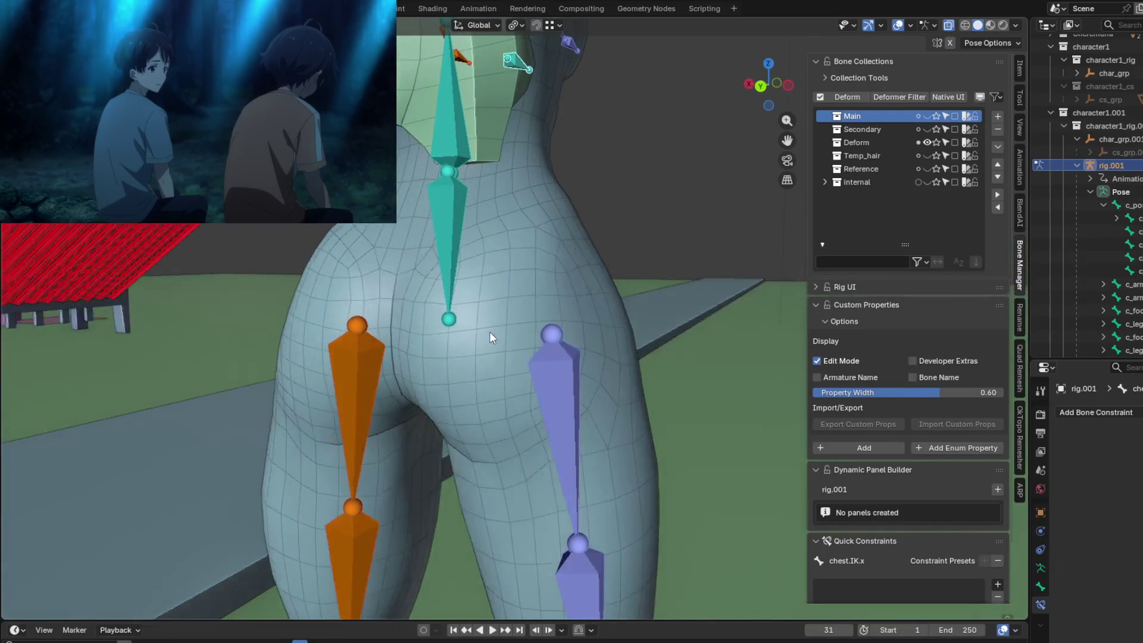
Select chest.IK.x and chest.IK.l and assign them to the Main collection.
{"action": "left_click", "coordinate": [461, 262]}
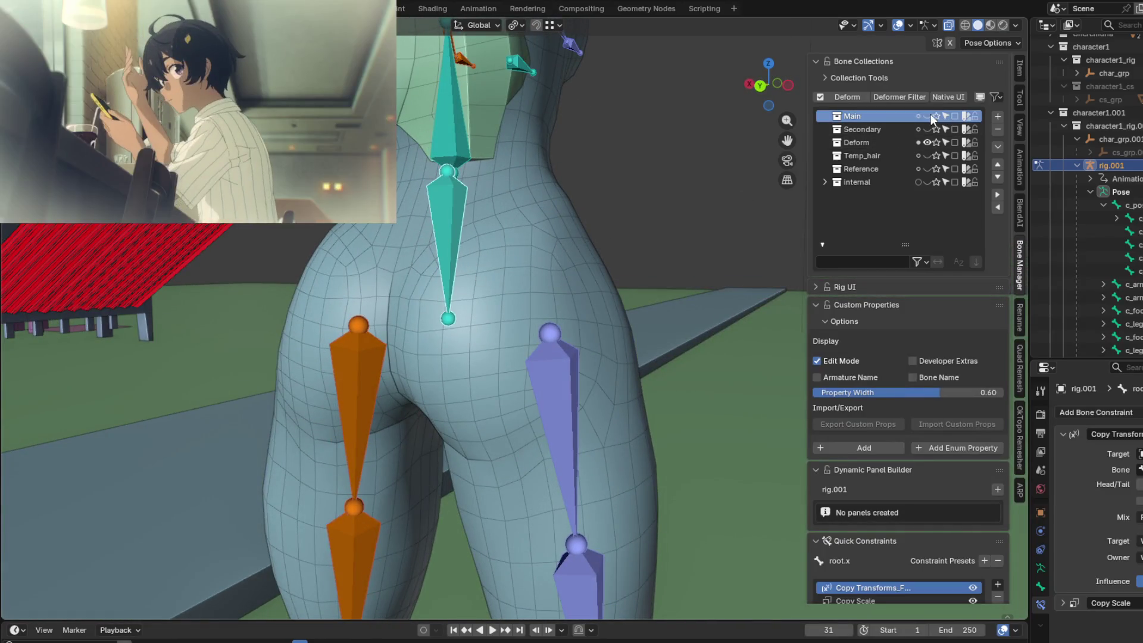
{"action": "mouse_move", "coordinate": [624, 198]}
{"action": "middle_mouse_down"}
{"action": "mouse_move", "coordinate": [582, 157]}
{"action": "mouse_move", "coordinate": [466, 349]}
{"action": "mouse_move", "coordinate": [445, 363]}
{"action": "middle_mouse_up"}
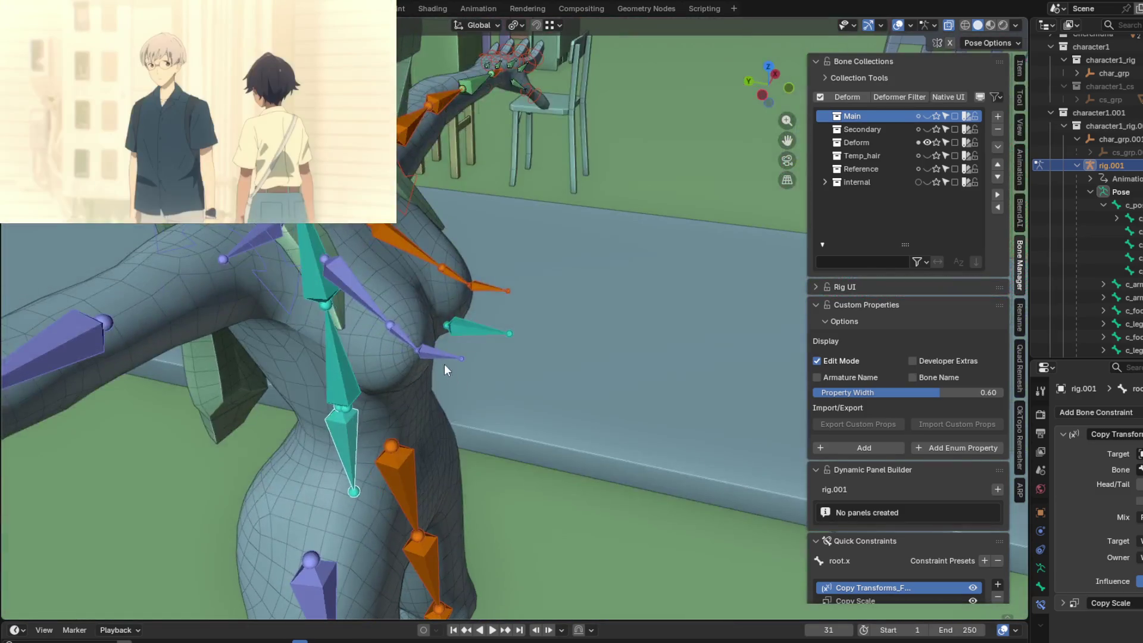
{"action": "left_click", "coordinate": [469, 356]}
{"action": "left_click", "coordinate": [484, 286], "text": "shift"}
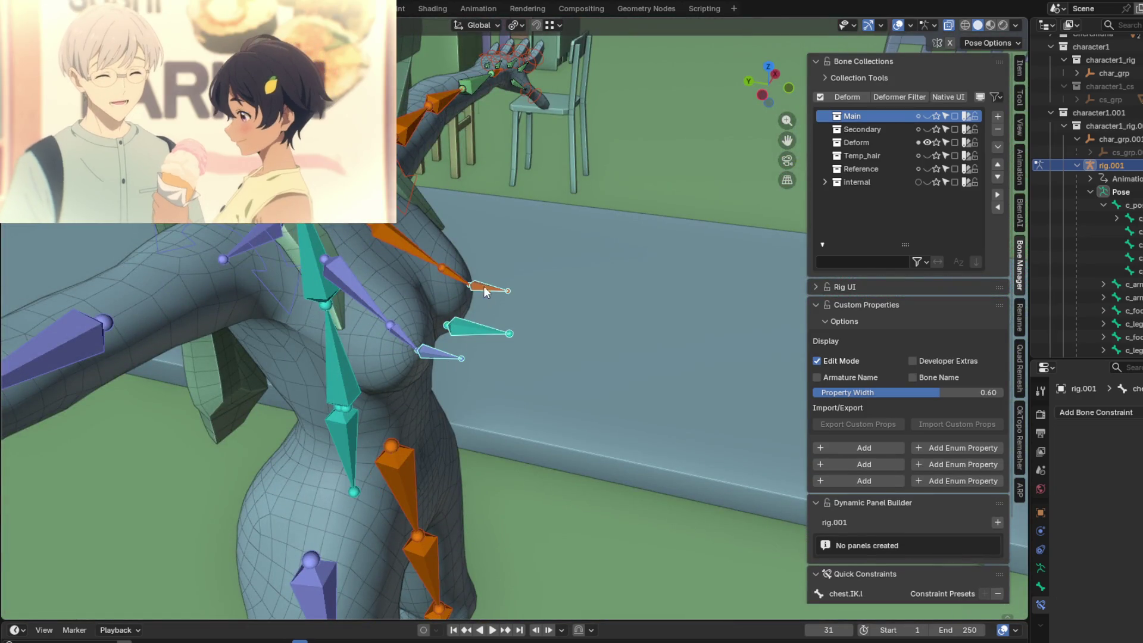
{"action": "mouse_move", "coordinate": [484, 286]}
{"action": "middle_mouse_down"}
{"action": "mouse_move", "coordinate": [606, 332]}
{"action": "mouse_move", "coordinate": [713, 293]}
{"action": "middle_mouse_up"}
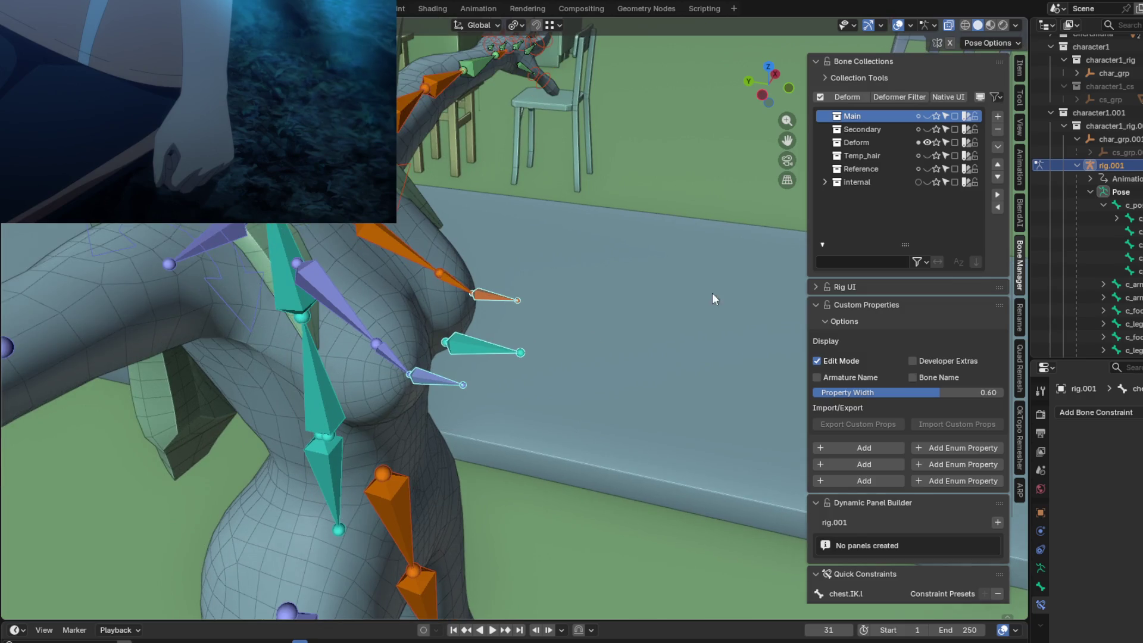
{"action": "left_click", "coordinate": [917, 117]}
Exit Pose Mode, toggle Main on then off, and show the Deform collection.
{"action": "key", "text": "ctrl+Tab"}
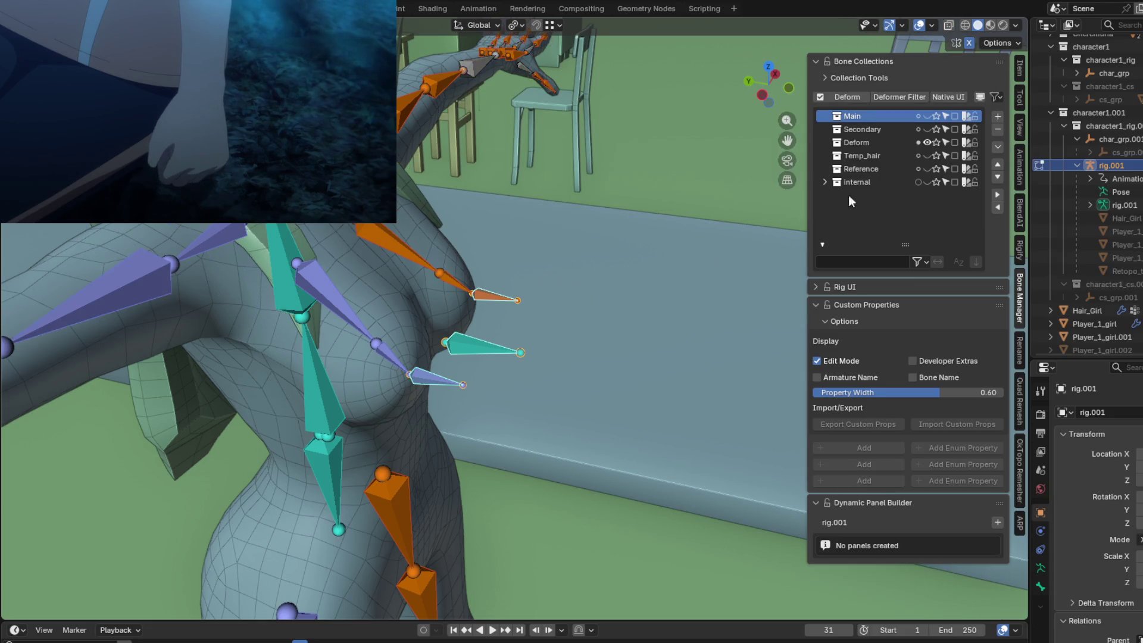
{"action": "mouse_move", "coordinate": [655, 327]}
{"action": "middle_mouse_down"}
{"action": "mouse_move", "coordinate": [596, 310]}
{"action": "mouse_move", "coordinate": [559, 325]}
{"action": "mouse_move", "coordinate": [466, 296]}
{"action": "mouse_move", "coordinate": [529, 317]}
{"action": "middle_mouse_up"}
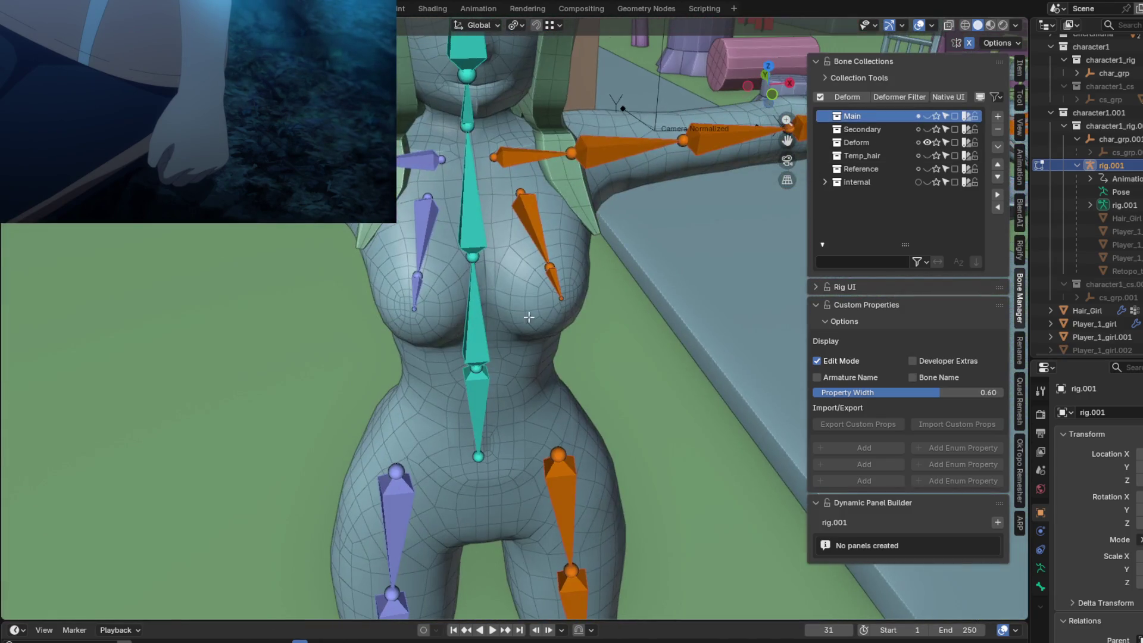
{"action": "left_click", "coordinate": [927, 117]}
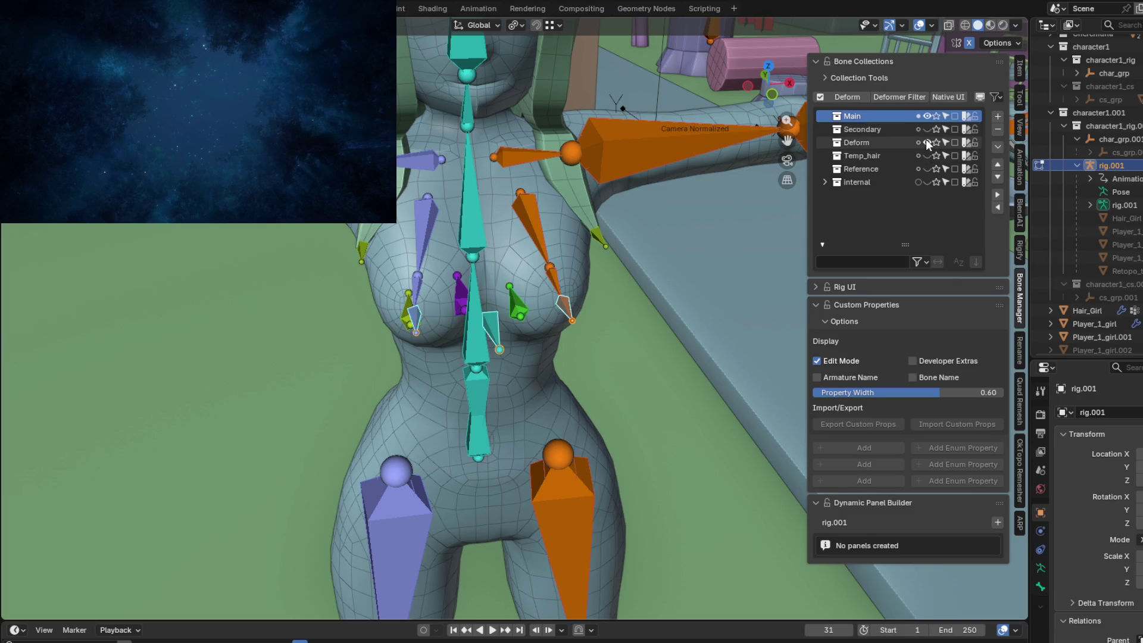
{"action": "mouse_move", "coordinate": [536, 357]}
{"action": "middle_mouse_down"}
{"action": "mouse_move", "coordinate": [524, 363]}
{"action": "mouse_move", "coordinate": [572, 375]}
{"action": "mouse_move", "coordinate": [548, 394]}
{"action": "mouse_move", "coordinate": [530, 390]}
{"action": "mouse_move", "coordinate": [508, 342]}
{"action": "mouse_move", "coordinate": [507, 403]}
{"action": "mouse_move", "coordinate": [477, 439]}
{"action": "mouse_move", "coordinate": [336, 326]}
{"action": "mouse_move", "coordinate": [488, 369]}
{"action": "mouse_move", "coordinate": [419, 364]}
{"action": "mouse_move", "coordinate": [697, 292]}
{"action": "mouse_move", "coordinate": [819, 156]}
{"action": "middle_mouse_up"}
{"action": "left_click", "coordinate": [927, 116]}
{"action": "left_click", "coordinate": [926, 143]}
Show Main, enter Pose Mode, and test-rotate c_root.x and c_root_master.x, then cancel.
{"action": "left_click", "coordinate": [927, 116]}
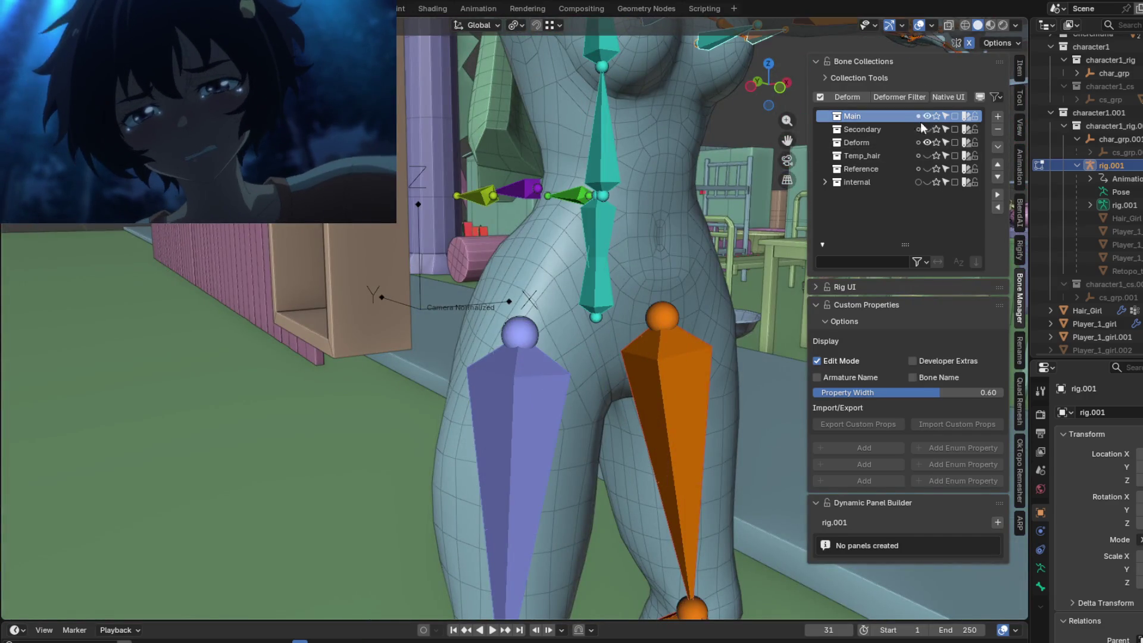
{"action": "middle_click_drag", "start_coordinate": [655, 208], "coordinate": [573, 249]}
{"action": "key", "text": "ctrl+Tab"}
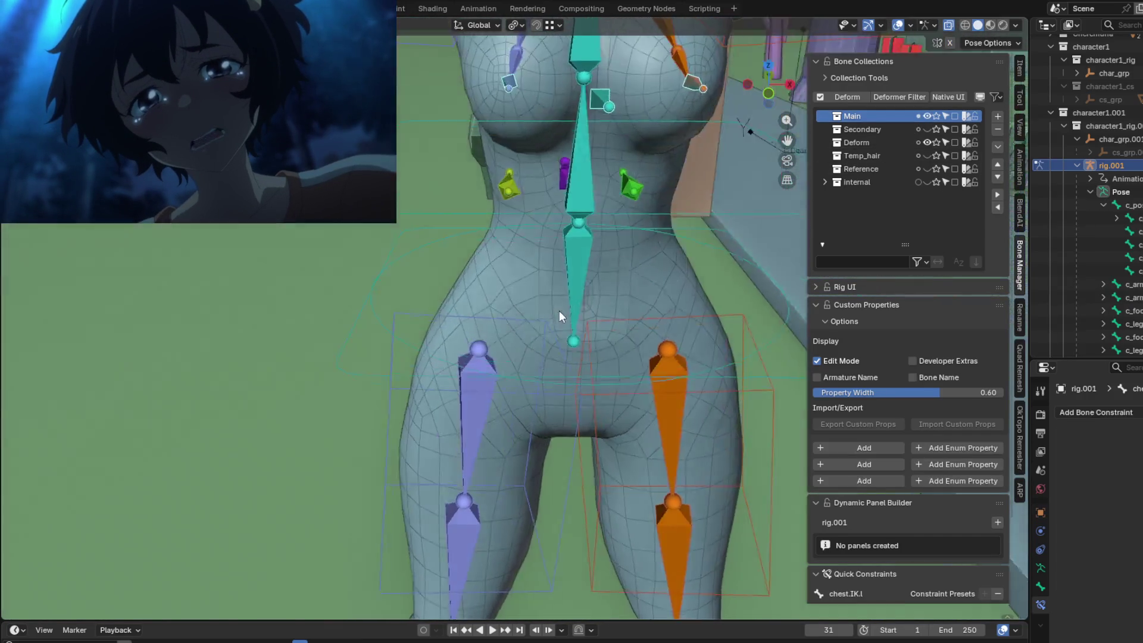
{"action": "mouse_move", "coordinate": [559, 310]}
{"action": "middle_mouse_down"}
{"action": "mouse_move", "coordinate": [604, 302]}
{"action": "mouse_move", "coordinate": [469, 320]}
{"action": "middle_mouse_up"}
{"action": "left_click", "coordinate": [449, 331]}
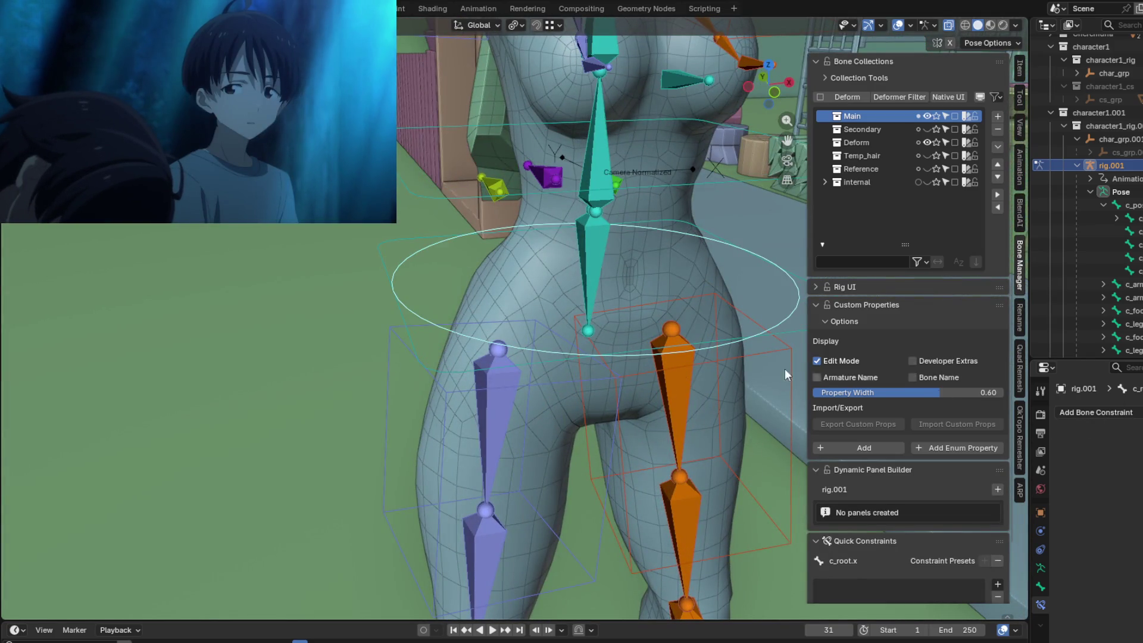
{"action": "left_click", "coordinate": [423, 359]}
{"action": "middle_click_drag", "start_coordinate": [452, 330], "coordinate": [755, 308]}
{"action": "key", "text": "r"}
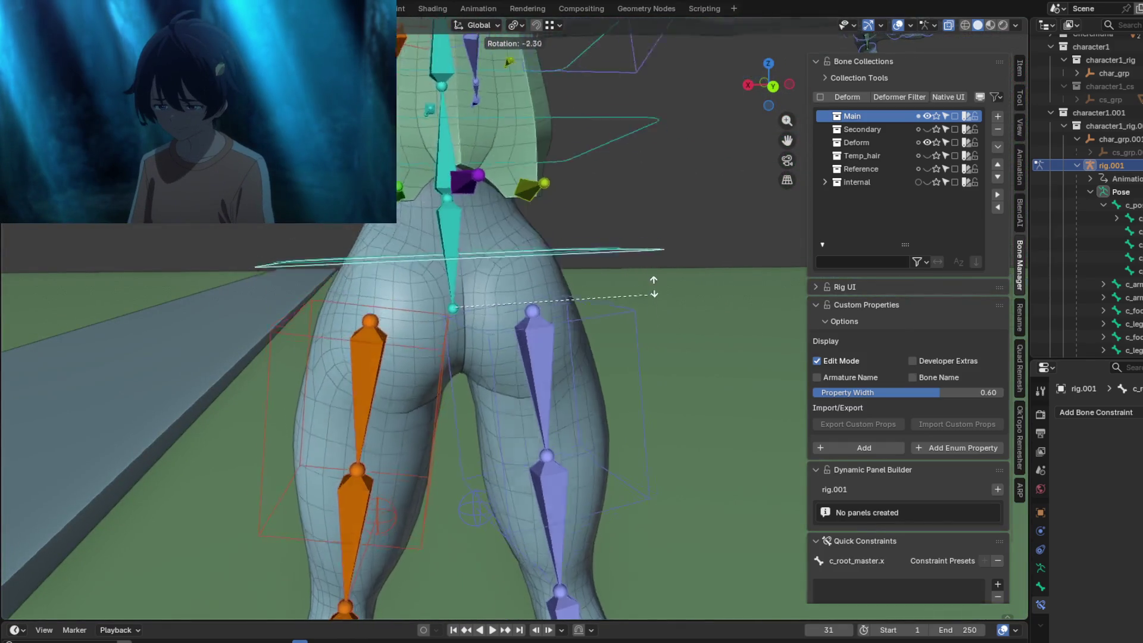
{"action": "right_click", "coordinate": [646, 291]}
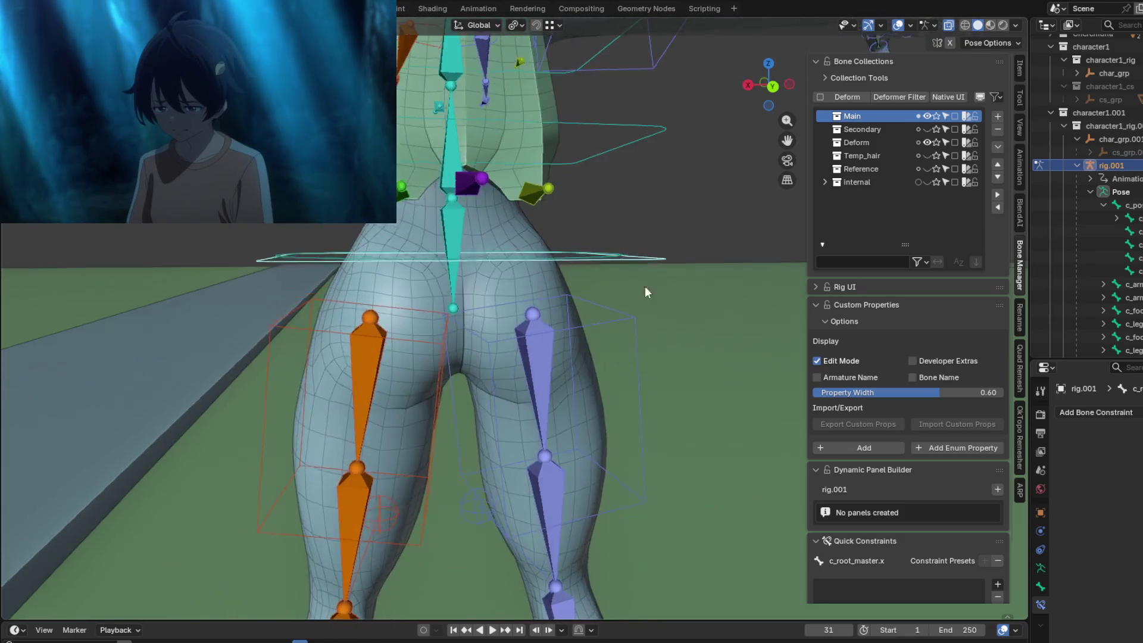
Select root.x, cancel the rotation test, and hide the Main collection.
{"action": "middle_click_drag", "start_coordinate": [646, 289], "coordinate": [527, 288]}
{"action": "left_click", "coordinate": [523, 245]}
{"action": "middle_click_drag", "start_coordinate": [524, 245], "coordinate": [655, 260]}
{"action": "right_click", "coordinate": [563, 267]}
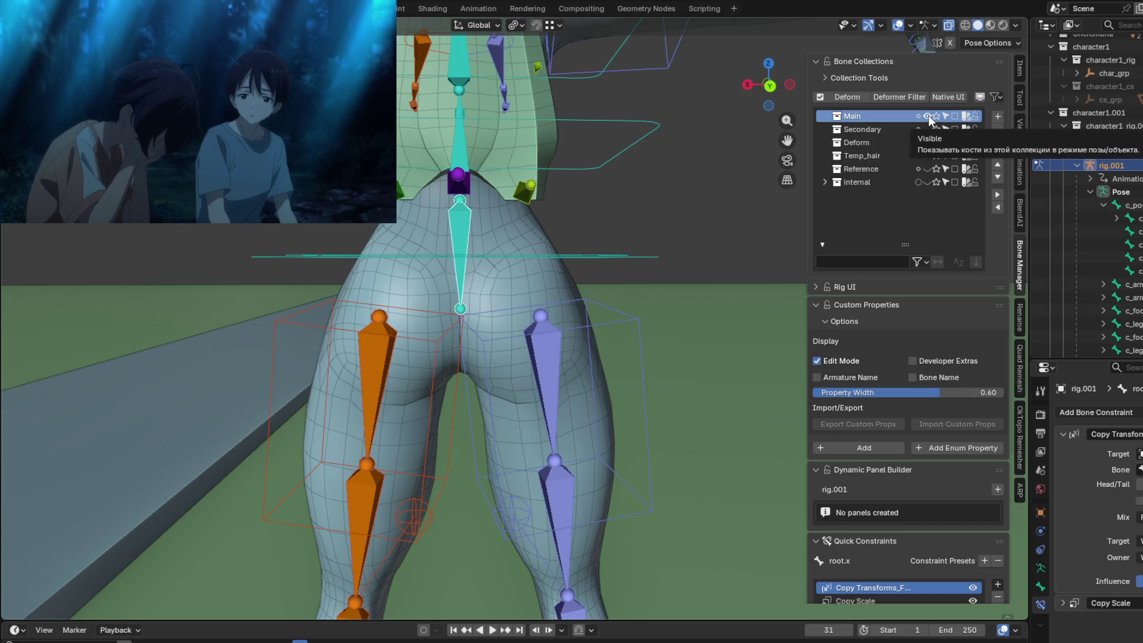
{"action": "left_click", "coordinate": [928, 116]}
{"action": "mouse_move", "coordinate": [501, 301]}
{"action": "middle_mouse_down"}
{"action": "mouse_move", "coordinate": [506, 316]}
{"action": "mouse_move", "coordinate": [624, 273]}
{"action": "mouse_move", "coordinate": [652, 276]}
{"action": "mouse_move", "coordinate": [652, 292]}
{"action": "mouse_move", "coordinate": [677, 286]}
{"action": "mouse_move", "coordinate": [608, 324]}
{"action": "middle_mouse_up"}
Move c_root.x and c_root_master.x lower to test the hips.
{"action": "left_click", "coordinate": [620, 258]}
{"action": "left_click", "coordinate": [639, 277]}
{"action": "key", "text": "r"}
{"action": "key", "text": "g"}
{"action": "left_click", "coordinate": [658, 315]}
Rotate c_root.x, then try a leg rotation and cancel it.
{"action": "left_click", "coordinate": [564, 291]}
{"action": "middle_click_drag", "start_coordinate": [564, 291], "coordinate": [651, 279]}
{"action": "key", "text": "r"}
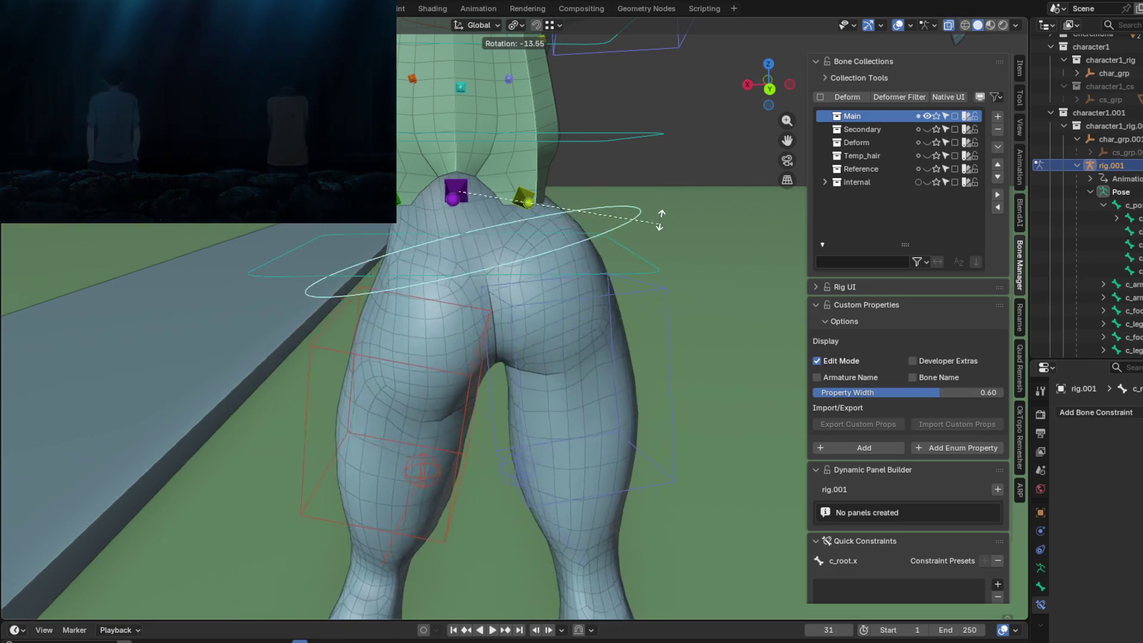
{"action": "left_click", "coordinate": [644, 240]}
{"action": "mouse_move", "coordinate": [644, 240]}
{"action": "middle_mouse_down"}
{"action": "mouse_move", "coordinate": [566, 281]}
{"action": "mouse_move", "coordinate": [664, 313]}
{"action": "mouse_move", "coordinate": [634, 300]}
{"action": "middle_mouse_up"}
{"action": "key", "text": "r"}
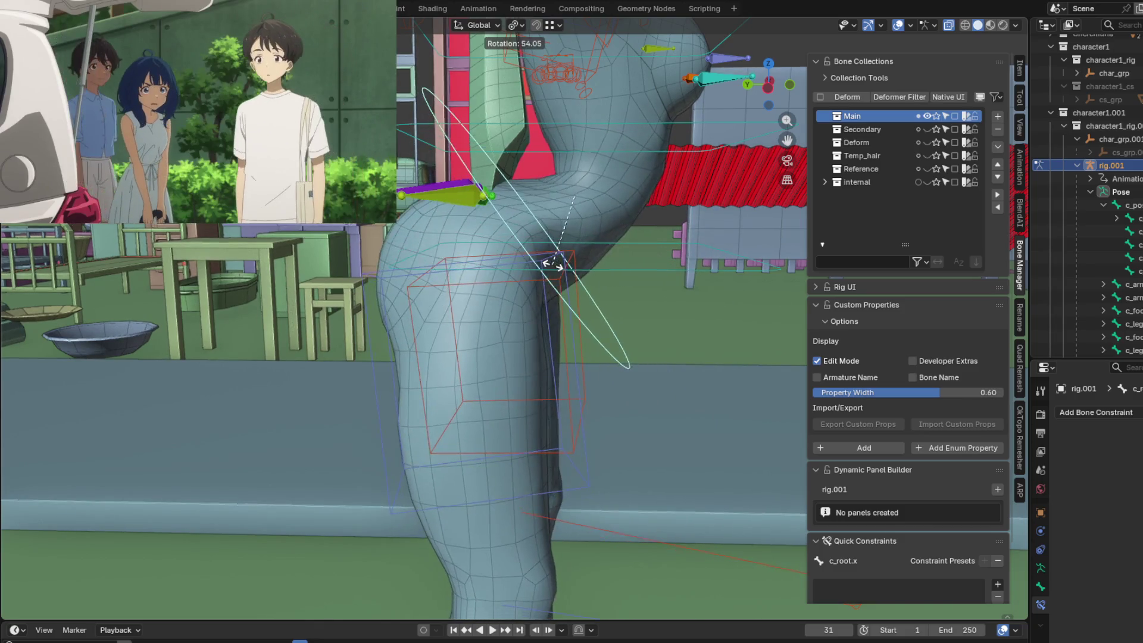
{"action": "key", "text": "Escape"}
Apply another rotation test and inspect the body deformation from side and front.
{"action": "mouse_move", "coordinate": [645, 276]}
{"action": "middle_mouse_down"}
{"action": "mouse_move", "coordinate": [621, 329]}
{"action": "mouse_move", "coordinate": [670, 345]}
{"action": "mouse_move", "coordinate": [761, 321]}
{"action": "mouse_move", "coordinate": [786, 302]}
{"action": "middle_mouse_up"}
{"action": "key", "text": "r"}
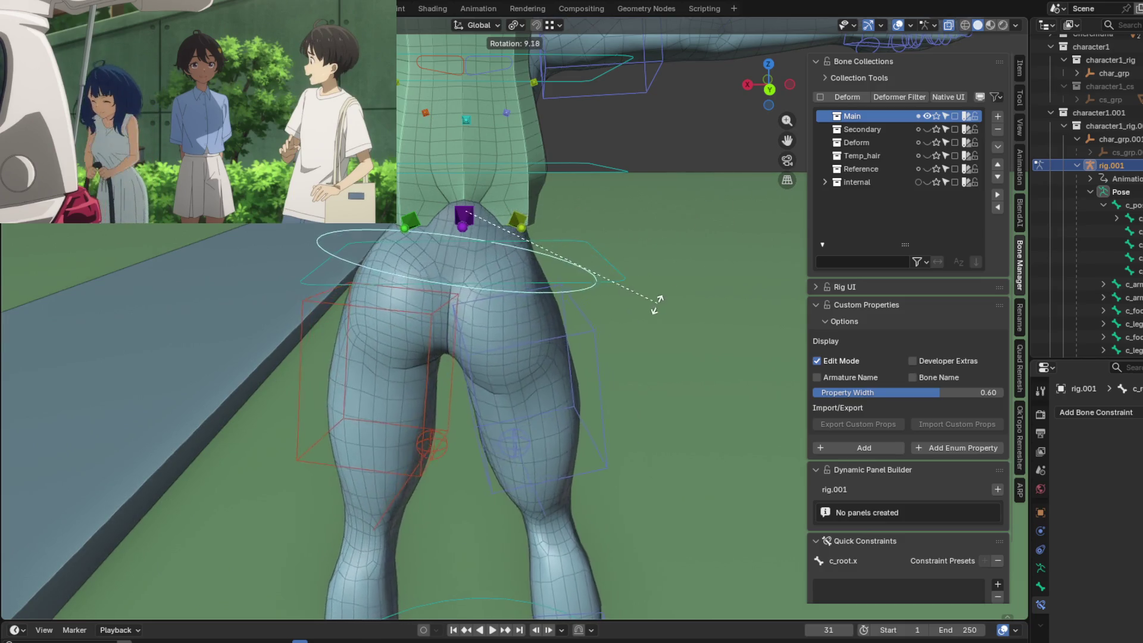
{"action": "left_click", "coordinate": [685, 295]}
{"action": "mouse_move", "coordinate": [699, 288]}
{"action": "middle_mouse_down"}
{"action": "mouse_move", "coordinate": [538, 300]}
{"action": "mouse_move", "coordinate": [551, 295]}
{"action": "mouse_move", "coordinate": [467, 337]}
{"action": "middle_mouse_up"}
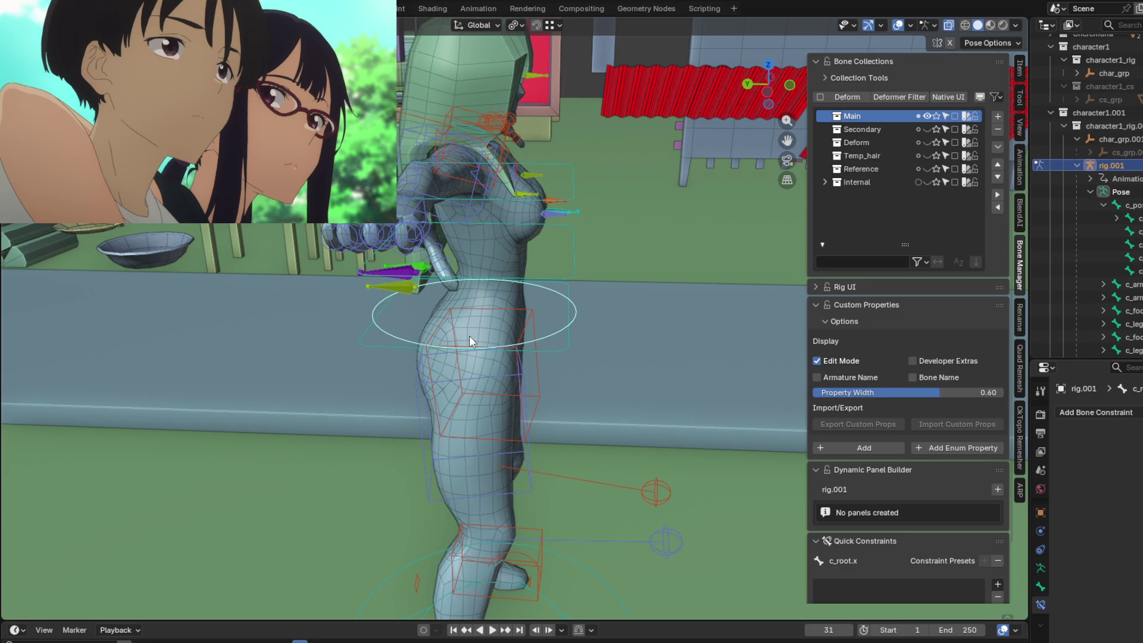
{"action": "mouse_move", "coordinate": [667, 227]}
{"action": "middle_mouse_down"}
{"action": "mouse_move", "coordinate": [554, 233]}
{"action": "mouse_move", "coordinate": [574, 387]}
{"action": "middle_mouse_up"}
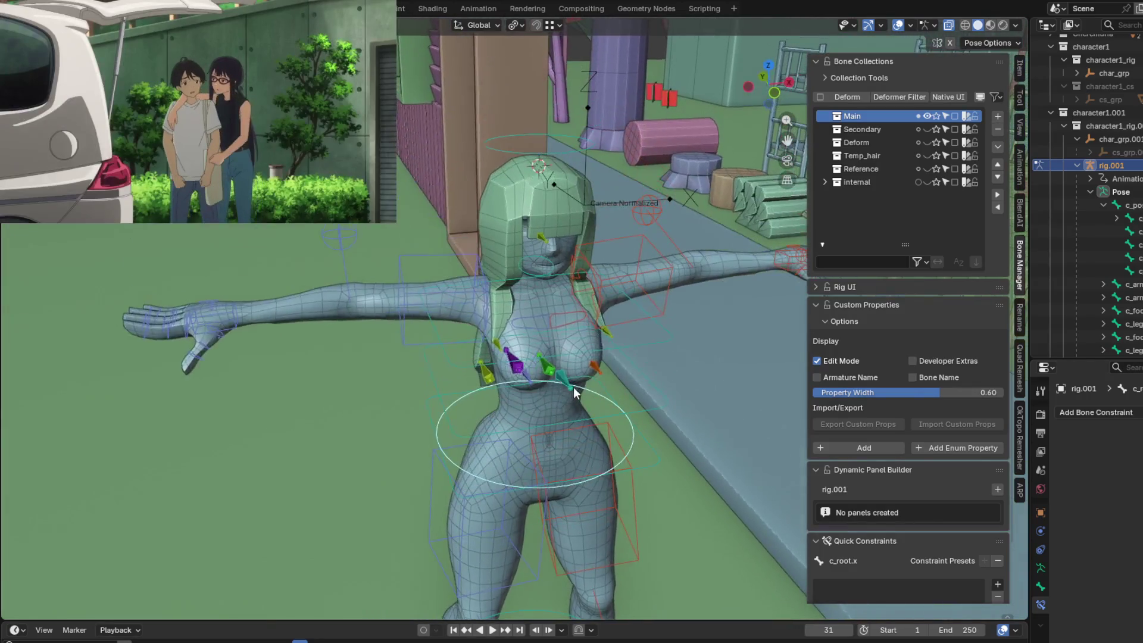
Hide the Main collection and show the Deform collection bones.
{"action": "scroll", "coordinate": [573, 387], "scroll_direction": "up", "scroll_amount": 3}
{"action": "mouse_move", "coordinate": [581, 313]}
{"action": "middle_mouse_down"}
{"action": "mouse_move", "coordinate": [579, 283]}
{"action": "mouse_move", "coordinate": [639, 270]}
{"action": "middle_mouse_up"}
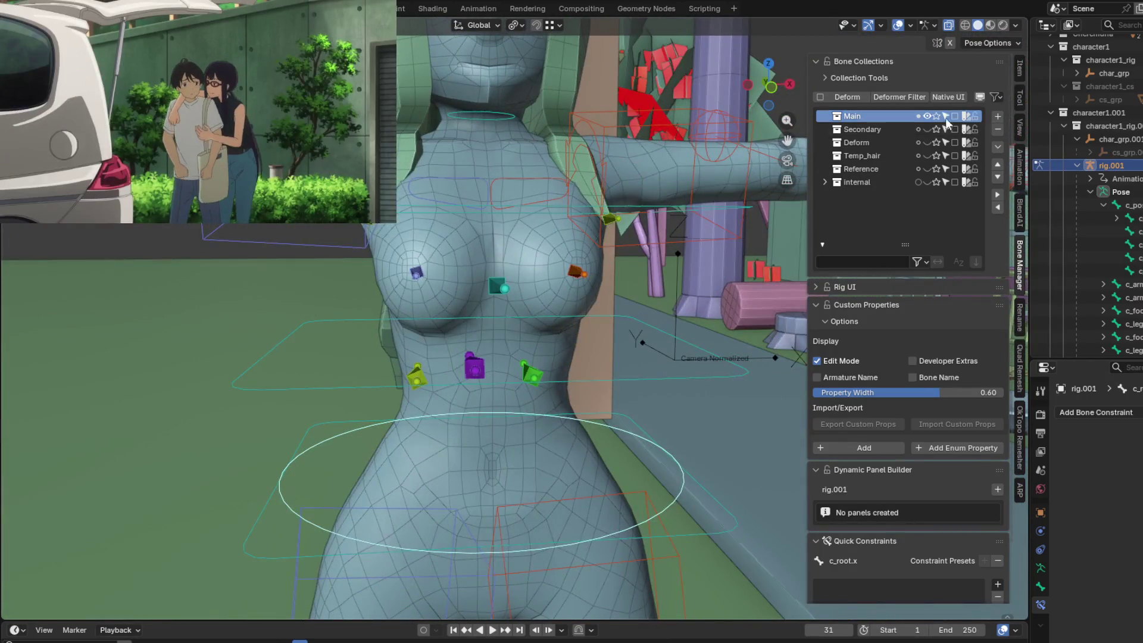
{"action": "left_click", "coordinate": [928, 116]}
{"action": "left_click", "coordinate": [927, 143]}
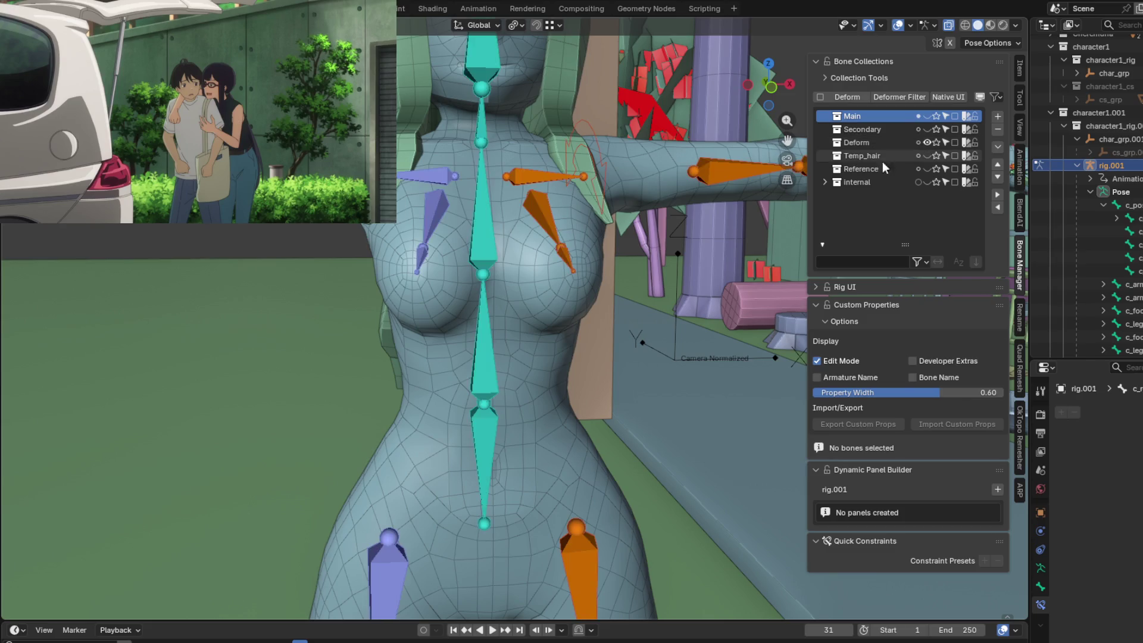
{"action": "mouse_move", "coordinate": [774, 209]}
{"action": "middle_mouse_down"}
{"action": "mouse_move", "coordinate": [595, 277]}
{"action": "mouse_move", "coordinate": [560, 313]}
{"action": "middle_mouse_up"}
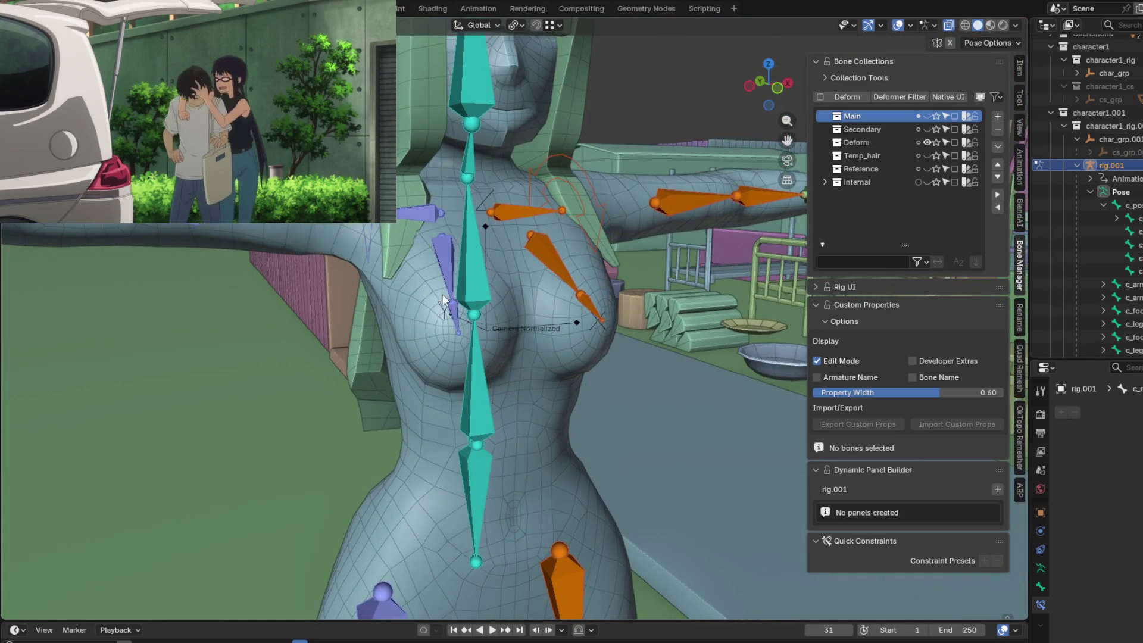
Toggle the armature into Edit Mode, then select the Player_1_girl body mesh.
{"action": "key", "text": "Tab"}
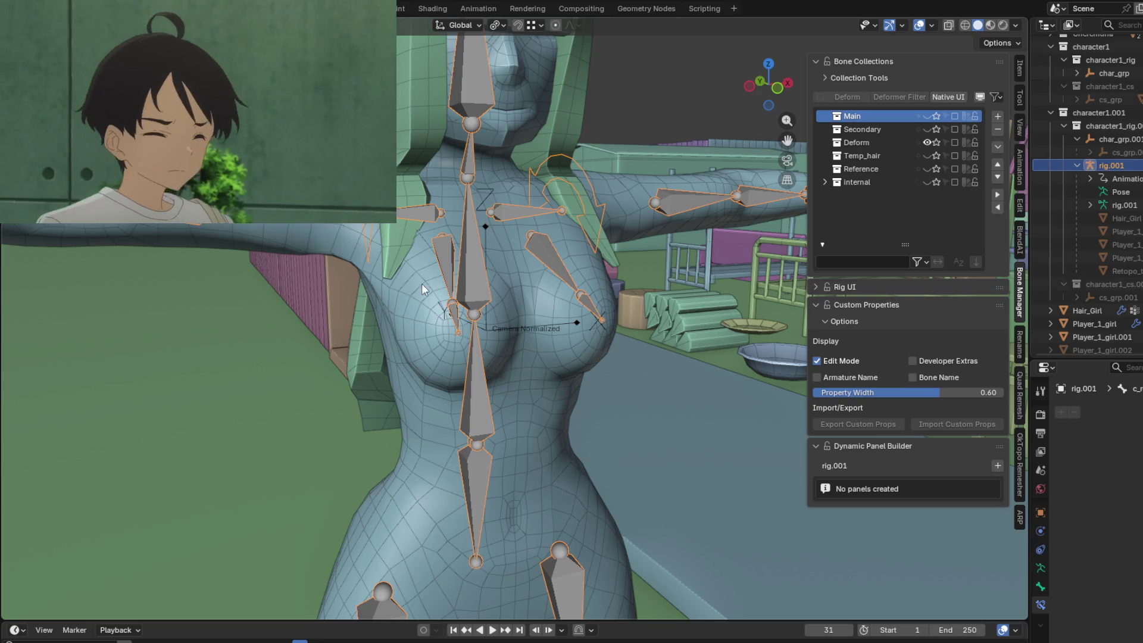
{"action": "key", "text": "Tab"}
{"action": "left_click", "coordinate": [406, 296]}
{"action": "key", "text": "ctrl+Tab"}
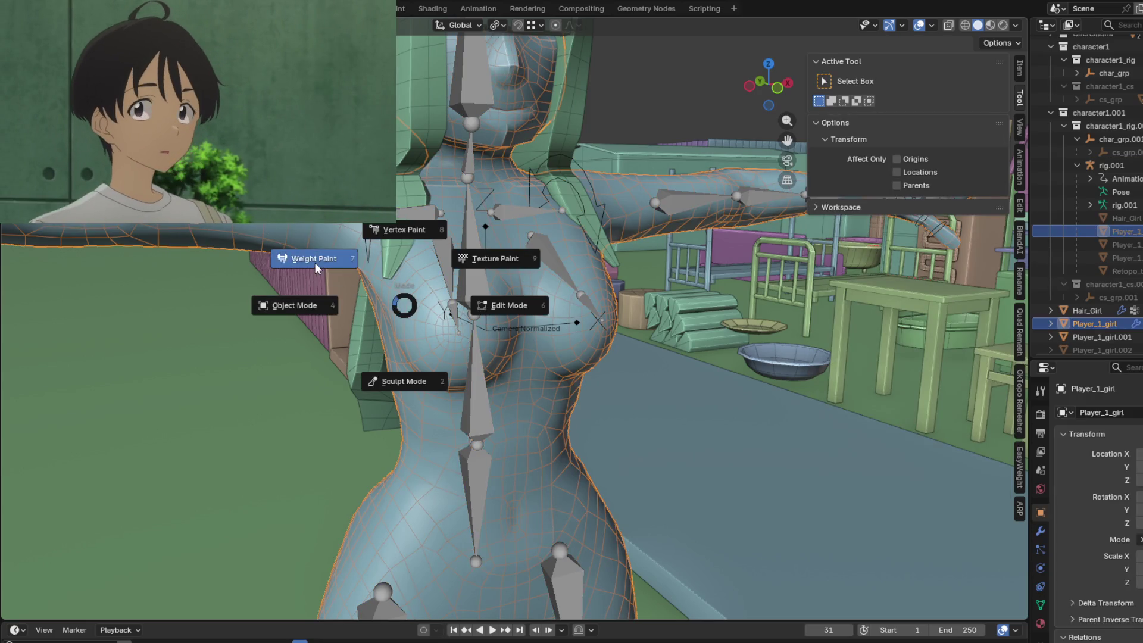
Put the body mesh in Weight Paint mode and pick the spine and other bones to view their weights.
{"action": "left_click", "coordinate": [316, 262]}
{"action": "mouse_move", "coordinate": [523, 304]}
{"action": "middle_mouse_down"}
{"action": "mouse_move", "coordinate": [506, 285]}
{"action": "mouse_move", "coordinate": [536, 280]}
{"action": "mouse_move", "coordinate": [512, 286]}
{"action": "mouse_move", "coordinate": [539, 293]}
{"action": "mouse_move", "coordinate": [572, 283]}
{"action": "mouse_move", "coordinate": [488, 295]}
{"action": "mouse_move", "coordinate": [594, 288]}
{"action": "mouse_move", "coordinate": [505, 304]}
{"action": "middle_mouse_up"}
{"action": "left_click", "coordinate": [503, 281]}
{"action": "left_click", "coordinate": [427, 235]}
{"action": "left_click", "coordinate": [485, 283]}
{"action": "scroll", "coordinate": [516, 289], "scroll_direction": "up", "scroll_amount": 3}
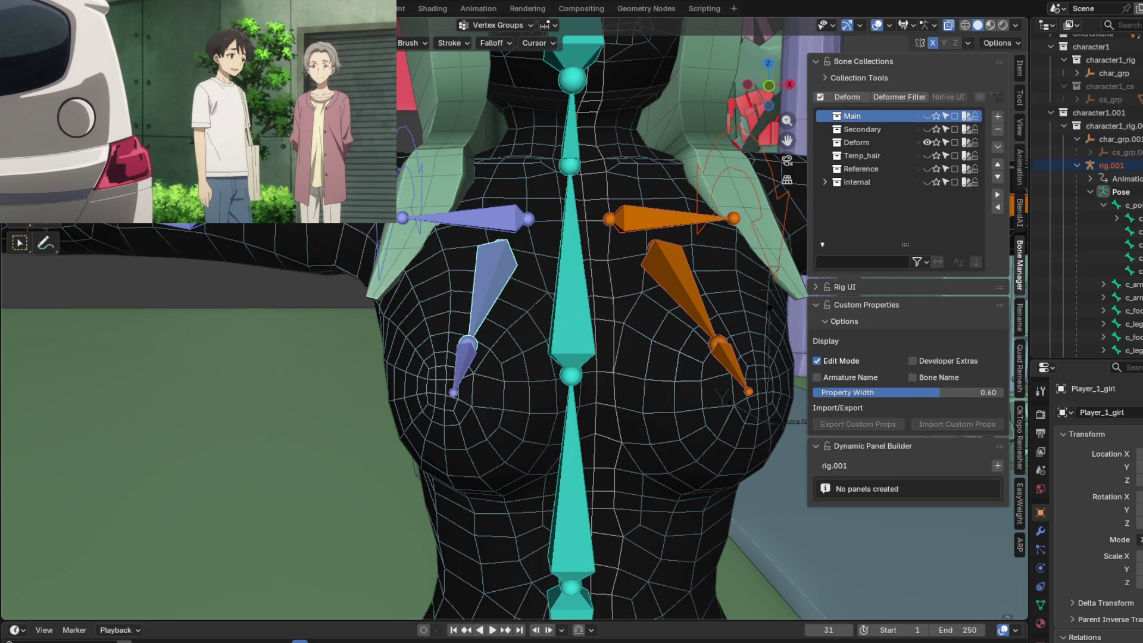
{"action": "middle_click_drag", "start_coordinate": [413, 261], "coordinate": [453, 302], "text": "shift"}
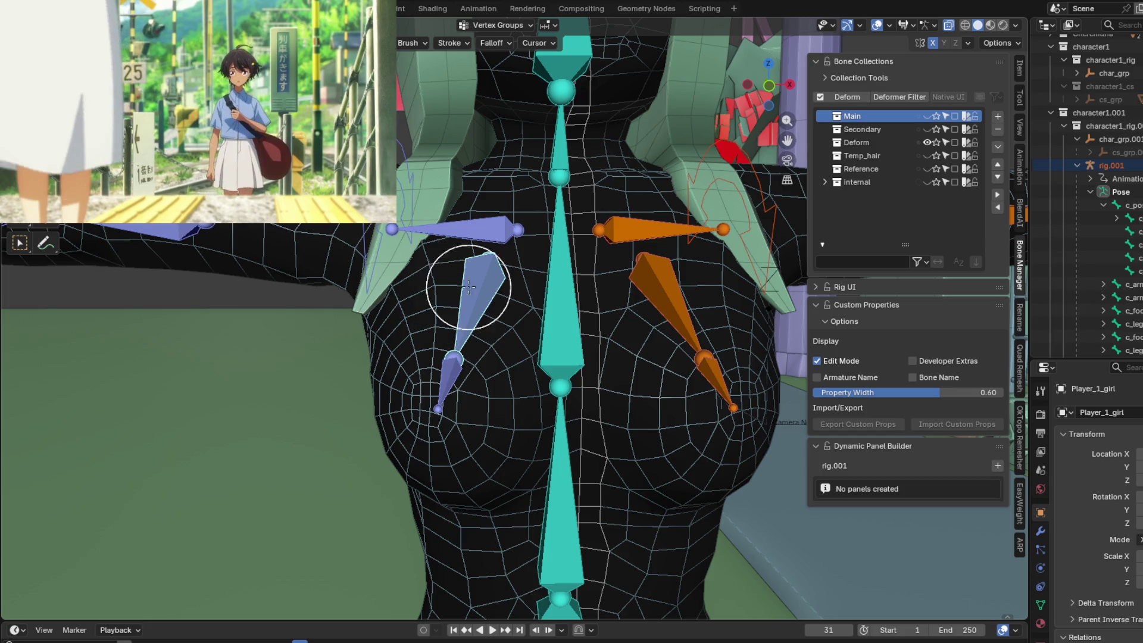
{"action": "mouse_move", "coordinate": [508, 390]}
{"action": "middle_mouse_down"}
{"action": "mouse_move", "coordinate": [506, 357]}
{"action": "mouse_move", "coordinate": [534, 309]}
{"action": "middle_mouse_up"}
{"action": "mouse_move", "coordinate": [577, 342]}
{"action": "middle_mouse_down"}
{"action": "mouse_move", "coordinate": [515, 340]}
{"action": "mouse_move", "coordinate": [608, 421]}
{"action": "mouse_move", "coordinate": [492, 384]}
{"action": "mouse_move", "coordinate": [462, 440]}
{"action": "mouse_move", "coordinate": [443, 404]}
{"action": "mouse_move", "coordinate": [462, 393]}
{"action": "mouse_move", "coordinate": [447, 397]}
{"action": "middle_mouse_up"}
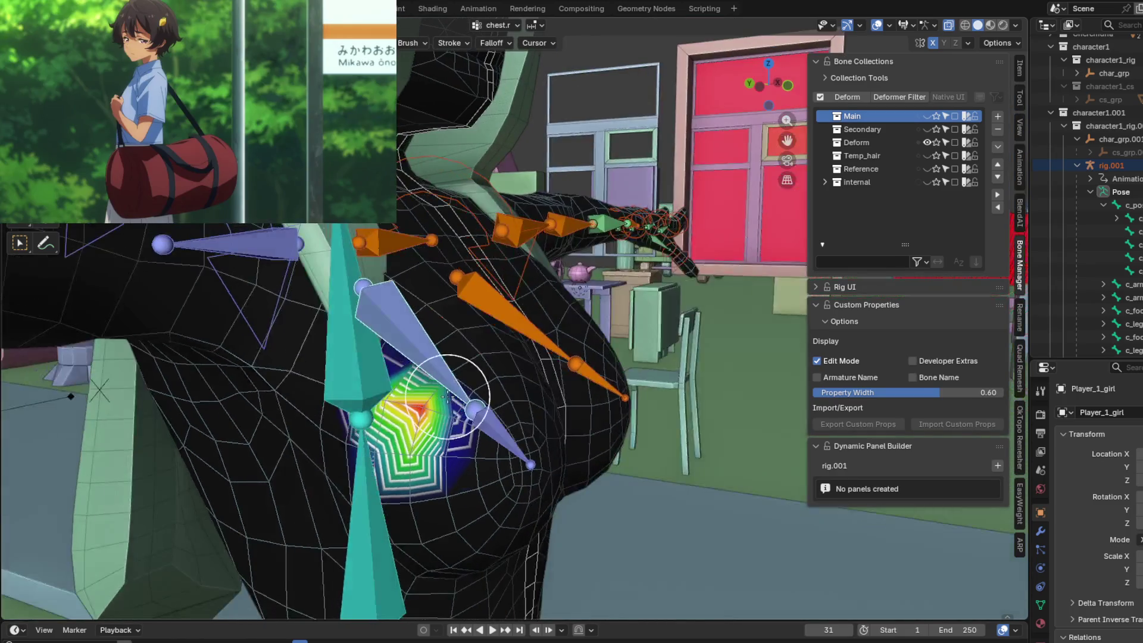
{"action": "mouse_move", "coordinate": [412, 341]}
{"action": "middle_mouse_down"}
{"action": "mouse_move", "coordinate": [429, 340]}
{"action": "mouse_move", "coordinate": [416, 342]}
{"action": "middle_mouse_up"}
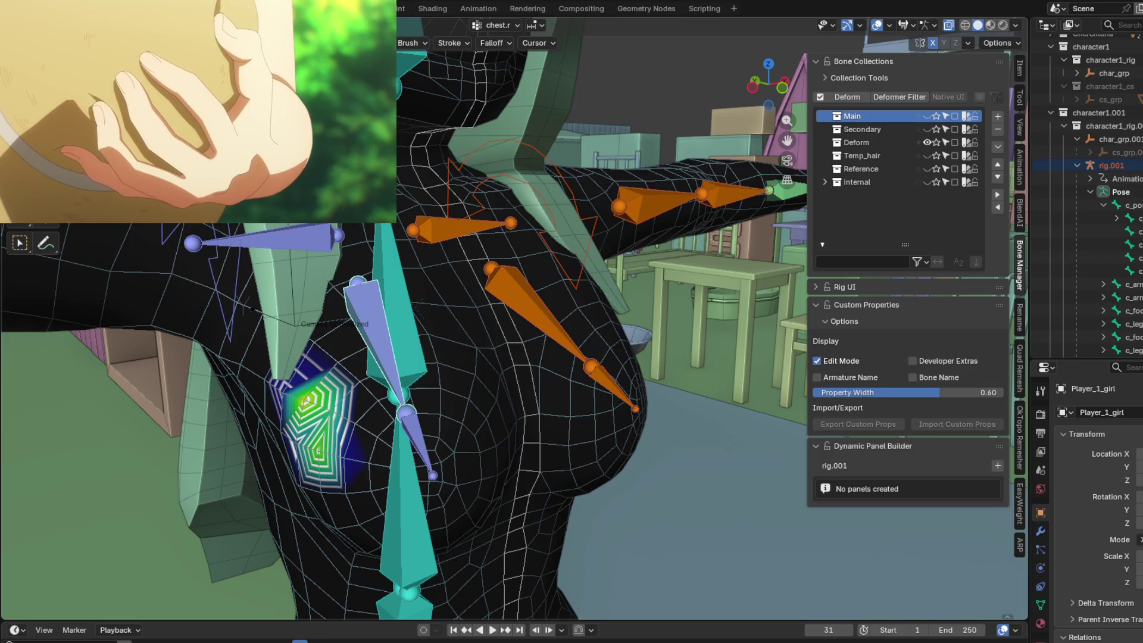
{"action": "middle_click_drag", "start_coordinate": [396, 189], "coordinate": [512, 338]}
{"action": "mouse_move", "coordinate": [470, 372]}
{"action": "left_mouse_down"}
{"action": "mouse_move", "coordinate": [458, 370]}
{"action": "mouse_move", "coordinate": [475, 360]}
{"action": "left_mouse_up"}
{"action": "scroll", "coordinate": [475, 360], "scroll_direction": "up", "scroll_amount": 6}
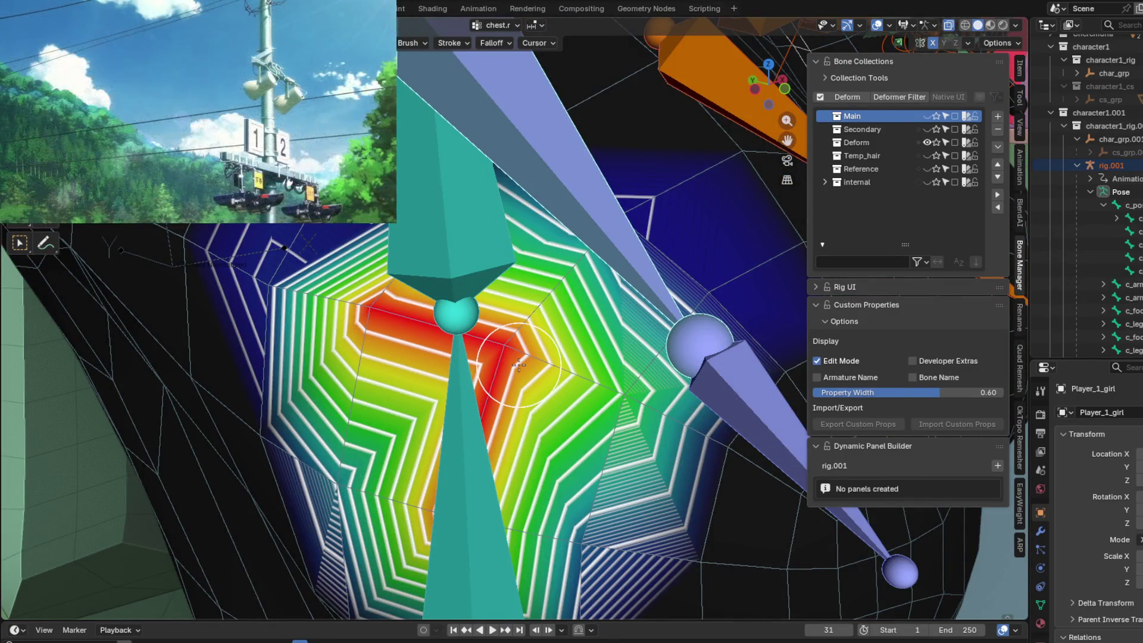
{"action": "scroll", "coordinate": [521, 362], "scroll_direction": "down", "scroll_amount": 5}
{"action": "scroll", "coordinate": [527, 367], "scroll_direction": "up", "scroll_amount": 3}
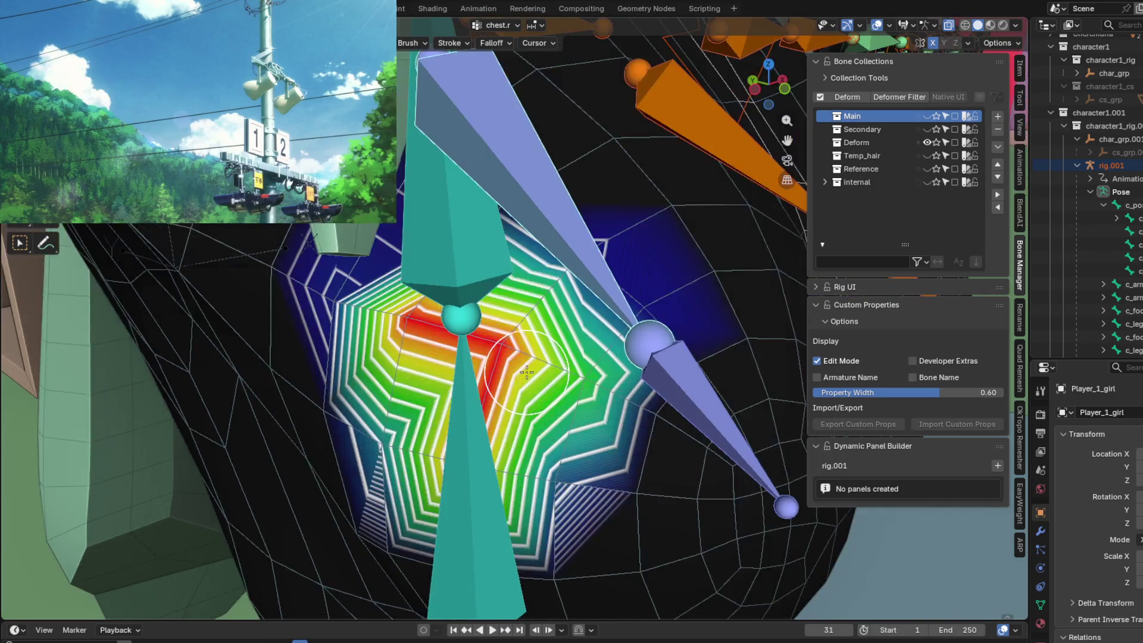
{"action": "key", "text": "ctrl+z"}
{"action": "key", "text": "ctrl+z"}
{"action": "mouse_move", "coordinate": [494, 348]}
{"action": "left_mouse_down"}
{"action": "mouse_move", "coordinate": [576, 376]}
{"action": "mouse_move", "coordinate": [413, 303]}
{"action": "mouse_move", "coordinate": [510, 191]}
{"action": "left_mouse_up"}
{"action": "middle_click_drag", "start_coordinate": [511, 192], "coordinate": [388, 311]}
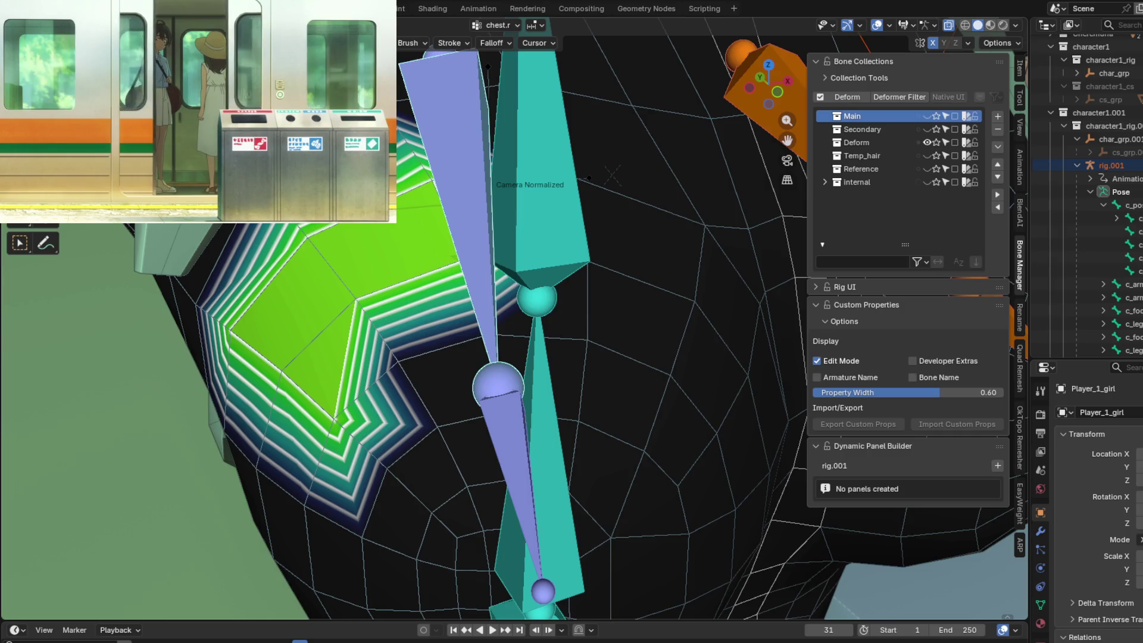
{"action": "middle_click_drag", "start_coordinate": [338, 289], "coordinate": [383, 301]}
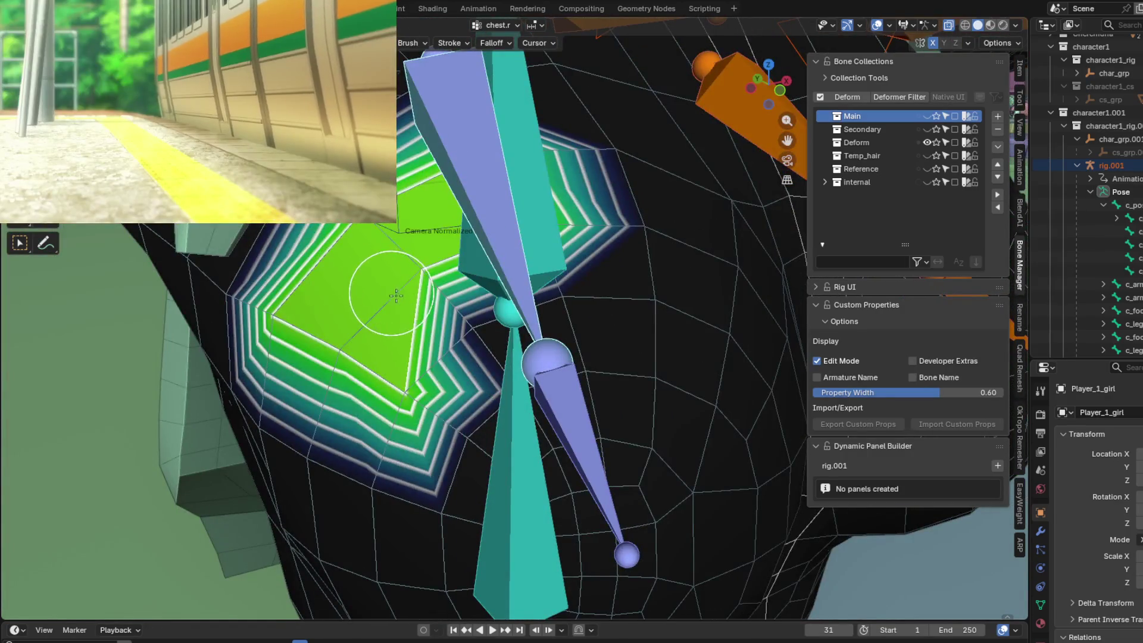
{"action": "key", "text": "ctrl+z"}
{"action": "mouse_move", "coordinate": [378, 302]}
{"action": "left_mouse_down"}
{"action": "mouse_move", "coordinate": [402, 287]}
{"action": "mouse_move", "coordinate": [351, 229]}
{"action": "left_mouse_up"}
{"action": "mouse_move", "coordinate": [352, 278]}
{"action": "left_mouse_down"}
{"action": "mouse_move", "coordinate": [286, 333]}
{"action": "mouse_move", "coordinate": [360, 217]}
{"action": "left_mouse_up"}
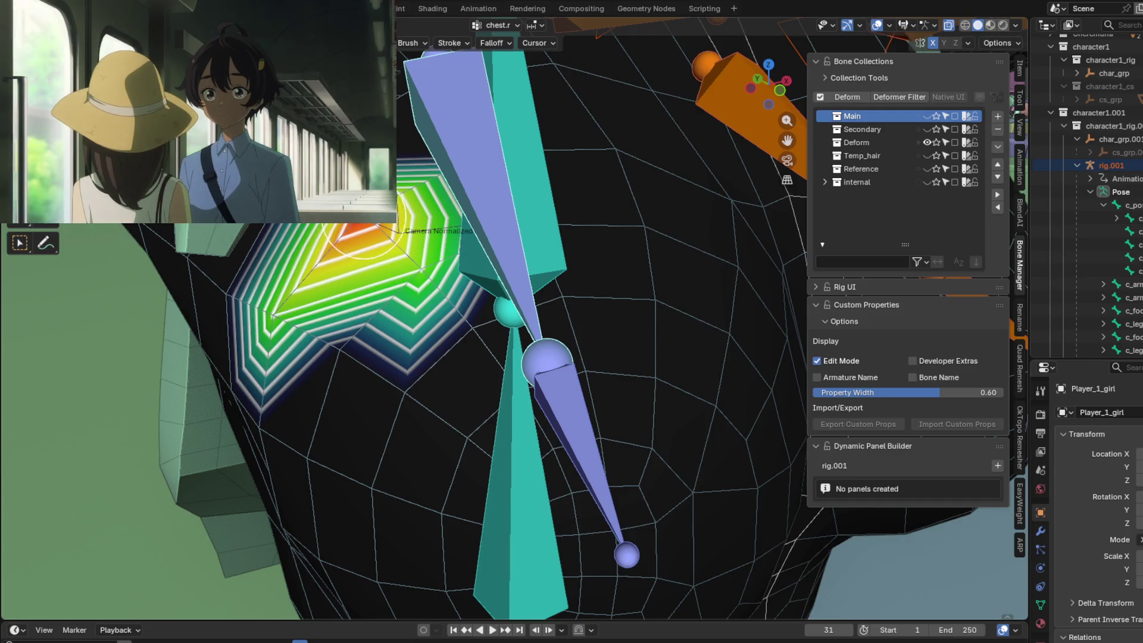
{"action": "key", "text": "ctrl+z"}
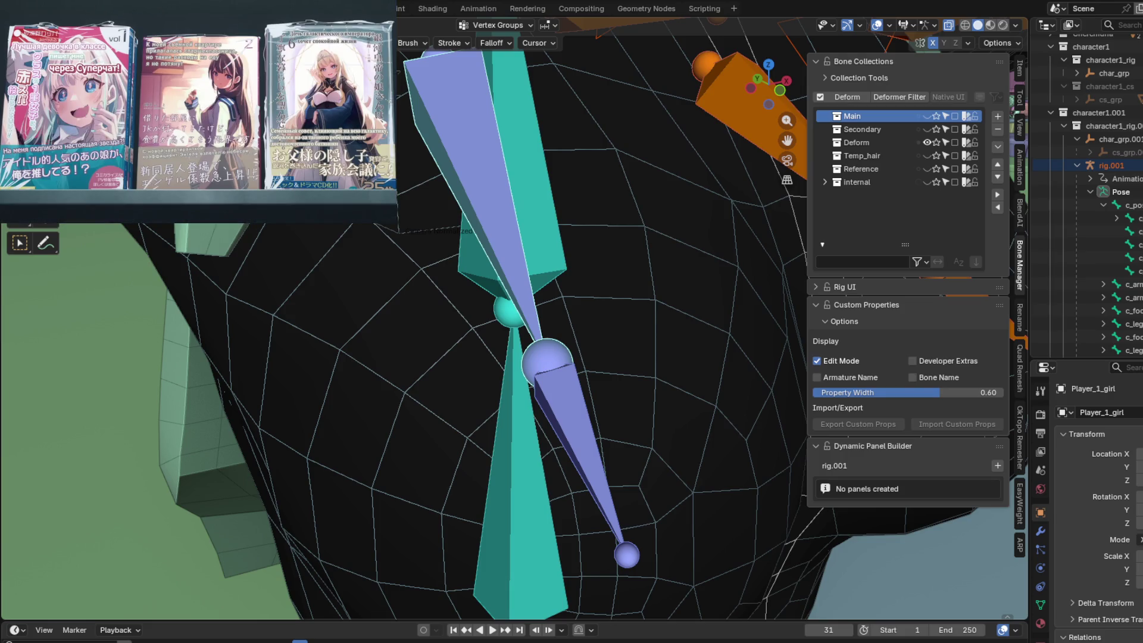
In the sidebar Tool settings, set brush Weight to 0.600 and Strength to 1.000.
{"action": "scroll", "coordinate": [556, 296], "scroll_direction": "down", "scroll_amount": 5}
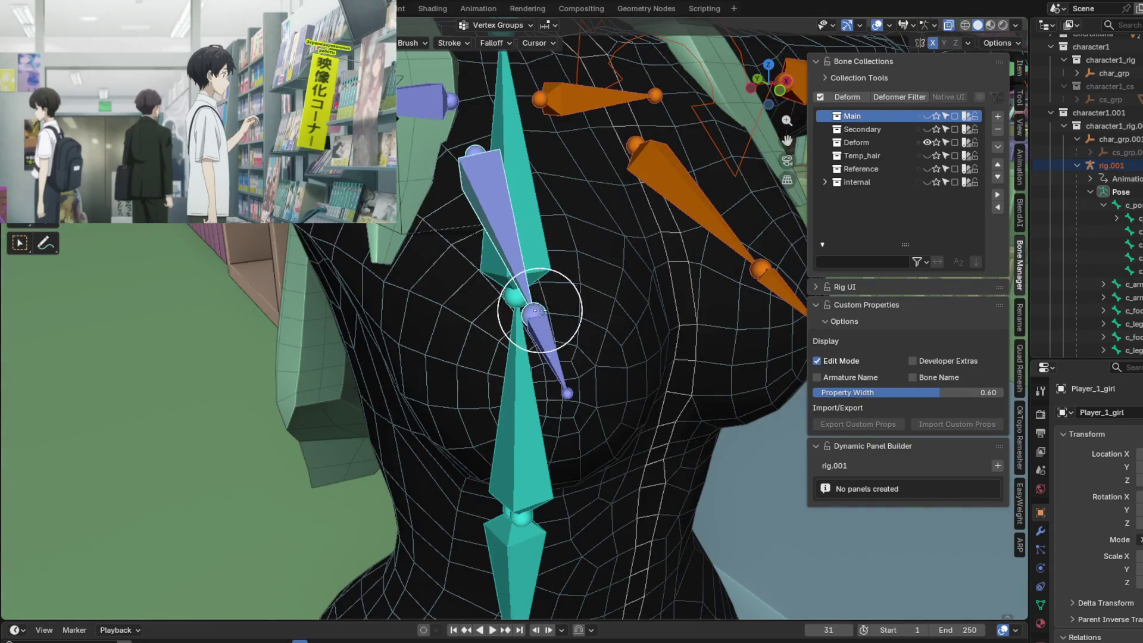
{"action": "middle_click_drag", "start_coordinate": [556, 301], "coordinate": [565, 277]}
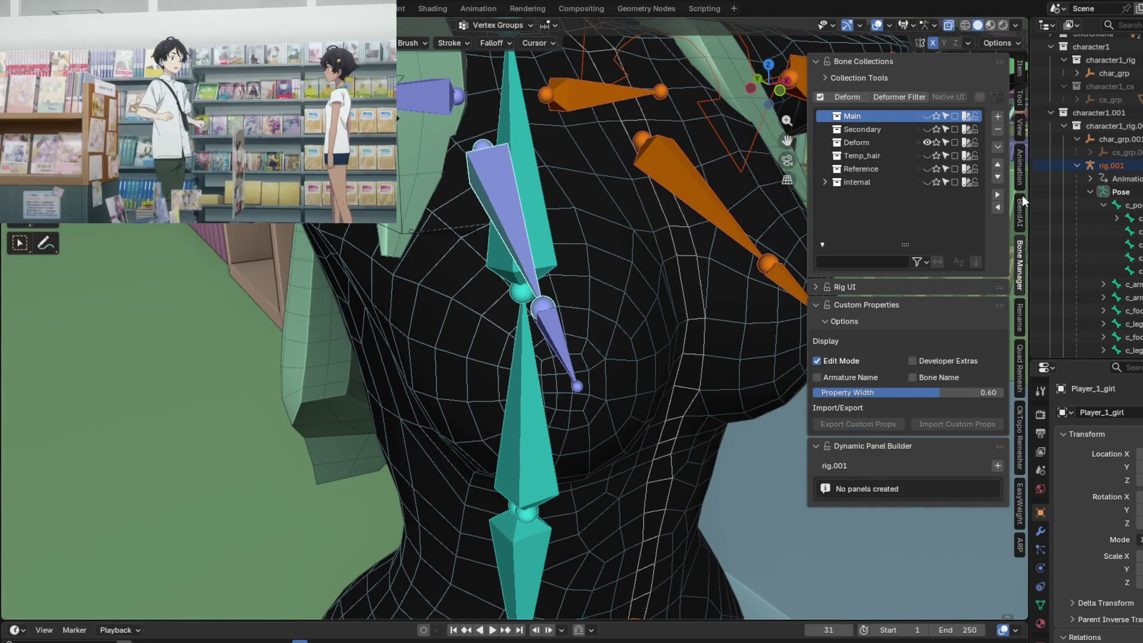
{"action": "left_click", "coordinate": [1020, 70]}
{"action": "left_click", "coordinate": [1021, 105]}
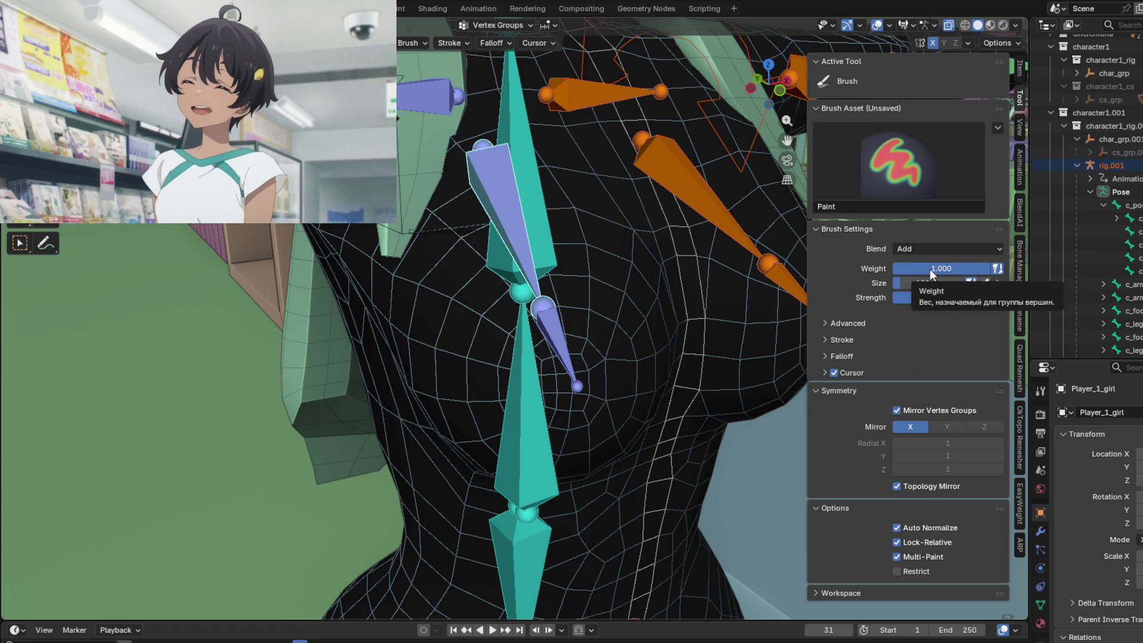
{"action": "left_click_drag", "start_coordinate": [930, 270], "coordinate": [897, 269]}
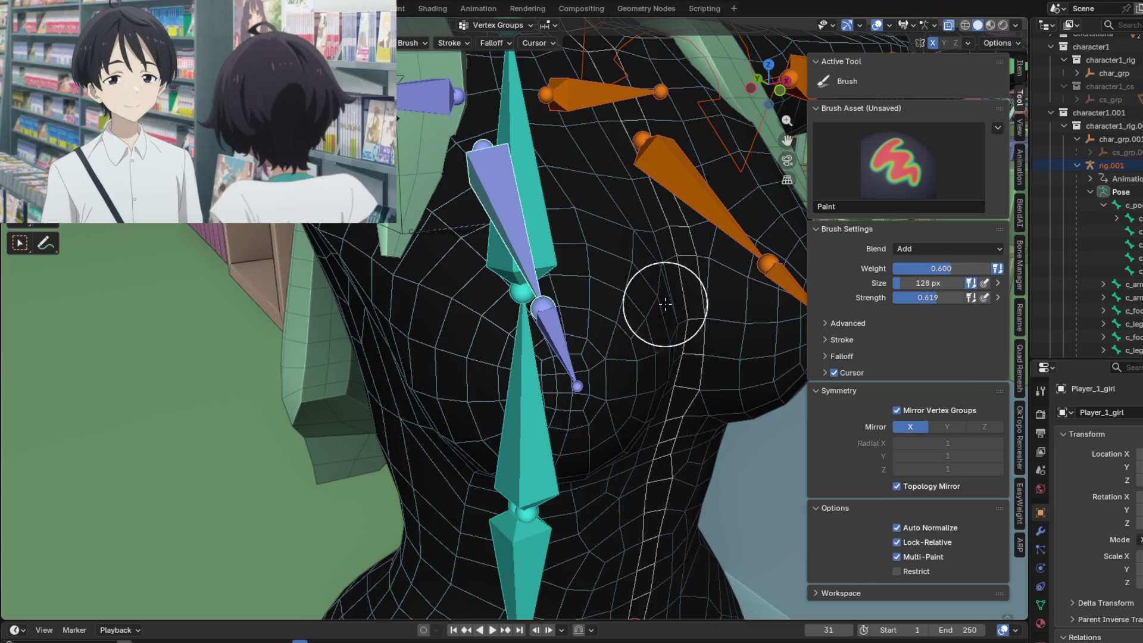
{"action": "middle_click_drag", "start_coordinate": [661, 301], "coordinate": [755, 285]}
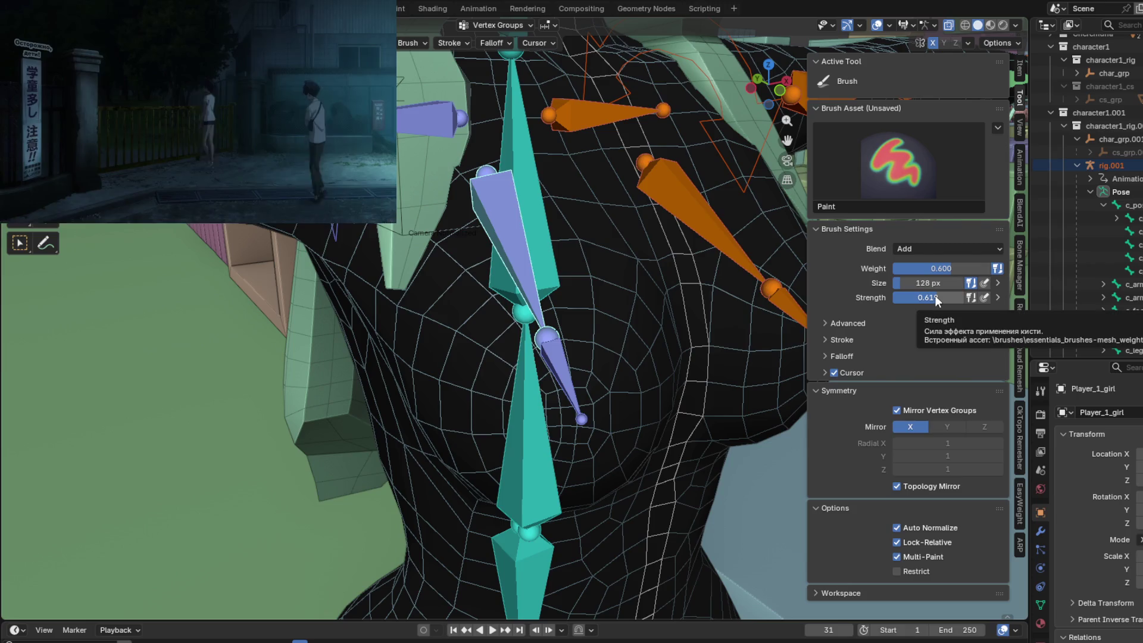
{"action": "left_click_drag", "start_coordinate": [936, 296], "coordinate": [974, 295]}
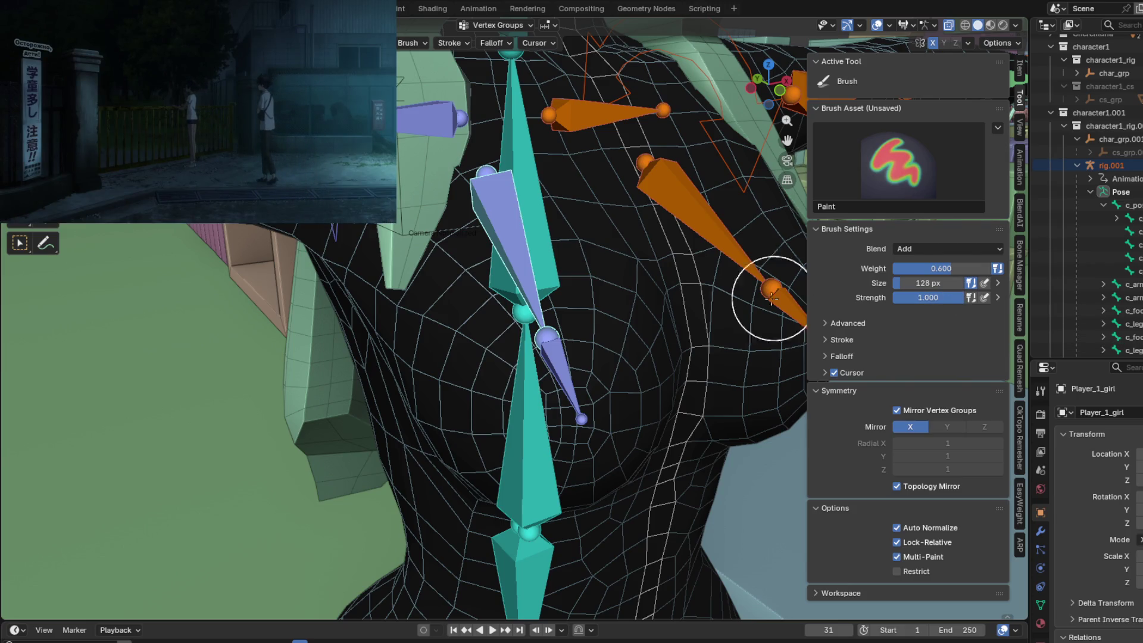
Expand the Advanced brush options and enable Front Faces Only.
{"action": "mouse_move", "coordinate": [473, 289]}
{"action": "middle_mouse_down"}
{"action": "mouse_move", "coordinate": [520, 334]}
{"action": "mouse_move", "coordinate": [886, 317]}
{"action": "middle_mouse_up"}
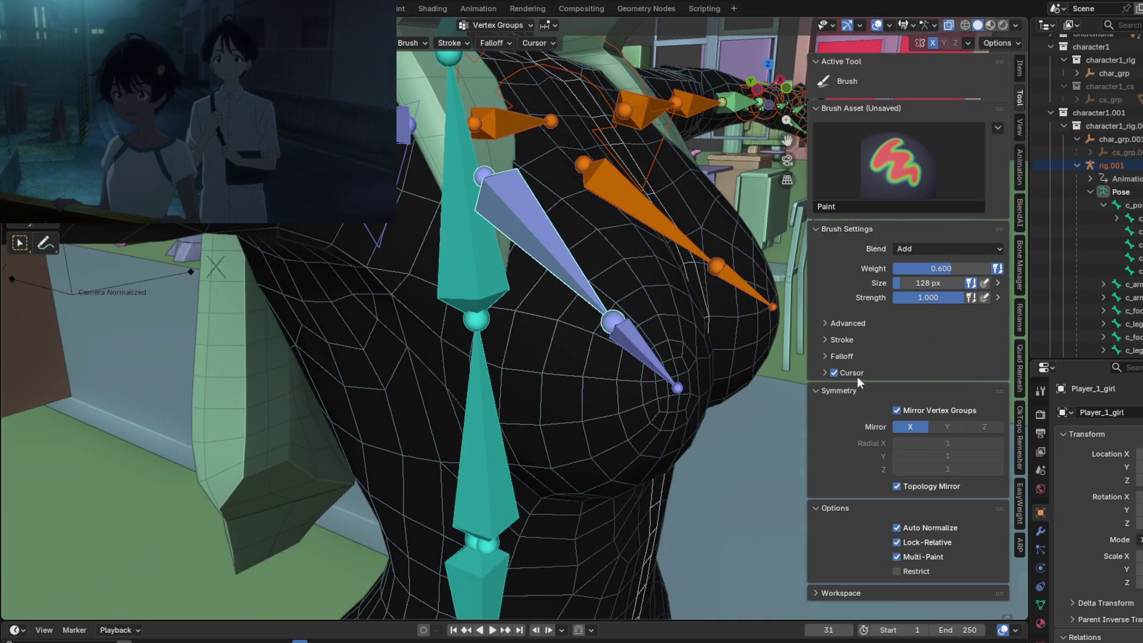
{"action": "left_click", "coordinate": [837, 320]}
{"action": "left_click", "coordinate": [948, 380]}
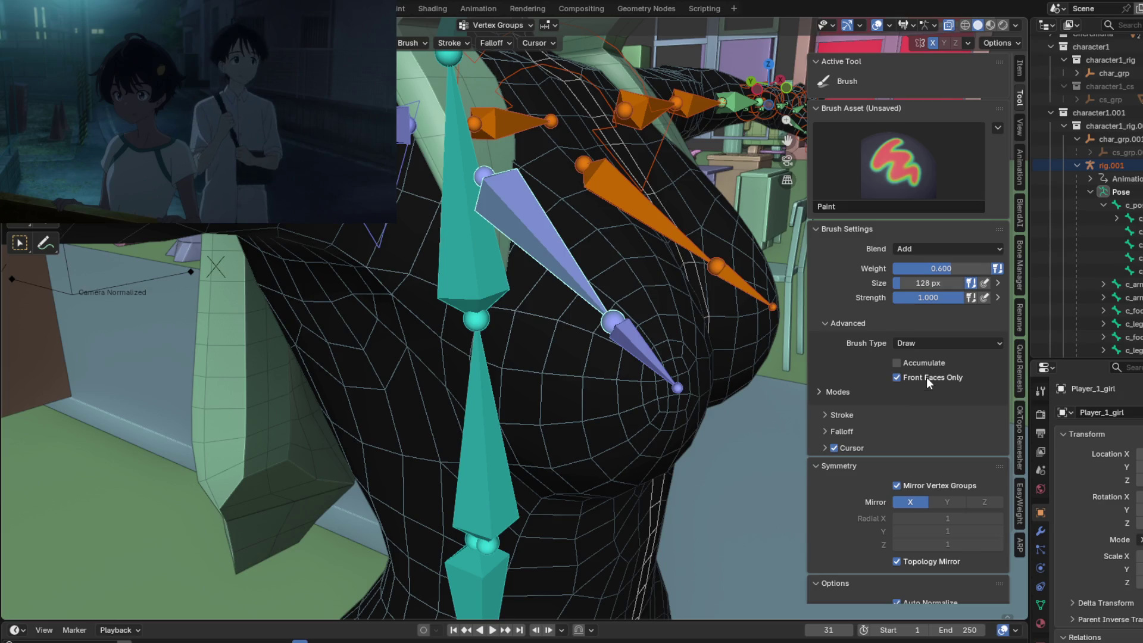
Paint chest.r weight around the nipple bone and across the lower and upper chest.
{"action": "mouse_move", "coordinate": [551, 475]}
{"action": "middle_mouse_down"}
{"action": "mouse_move", "coordinate": [532, 345]}
{"action": "mouse_move", "coordinate": [706, 289]}
{"action": "mouse_move", "coordinate": [519, 325]}
{"action": "mouse_move", "coordinate": [552, 354]}
{"action": "middle_mouse_up"}
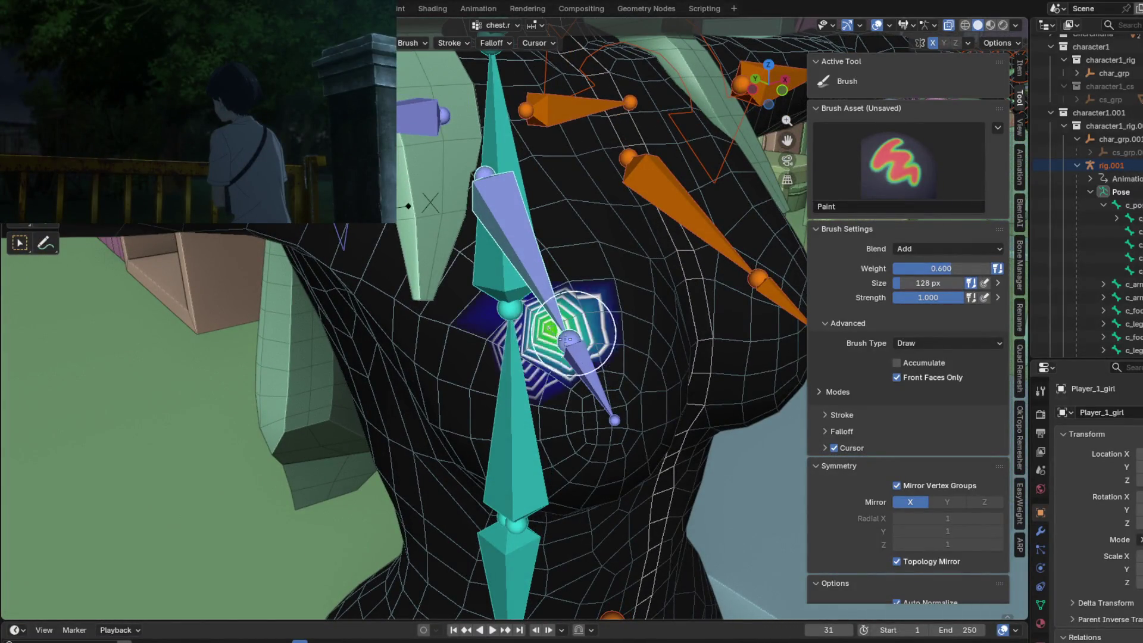
{"action": "left_click_drag", "start_coordinate": [581, 340], "coordinate": [570, 363]}
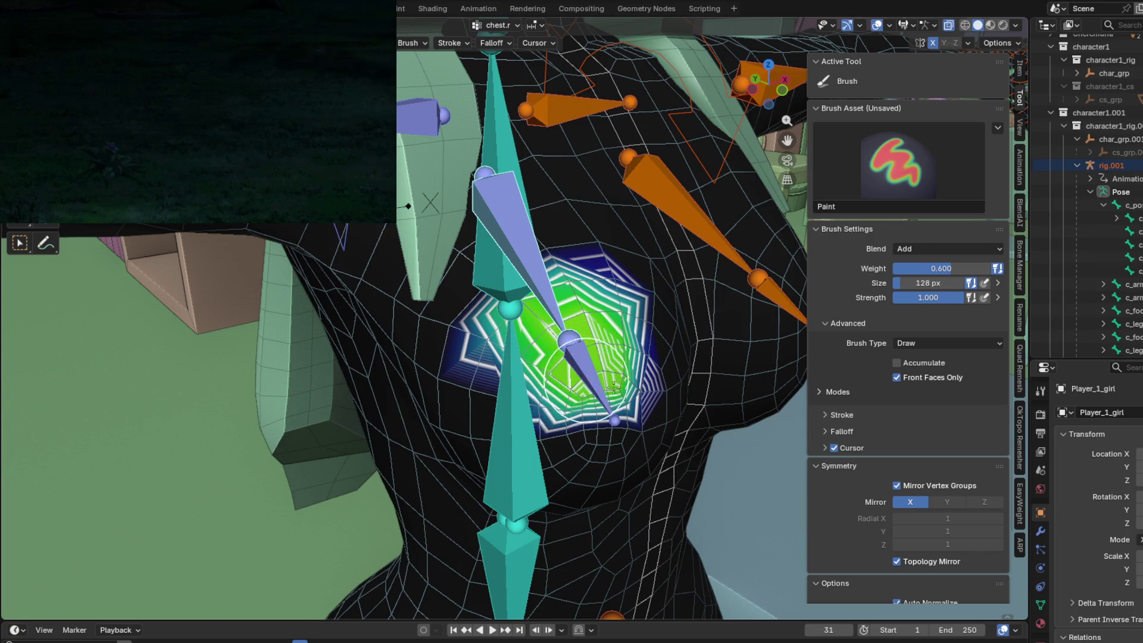
{"action": "left_click_drag", "start_coordinate": [633, 416], "coordinate": [636, 417]}
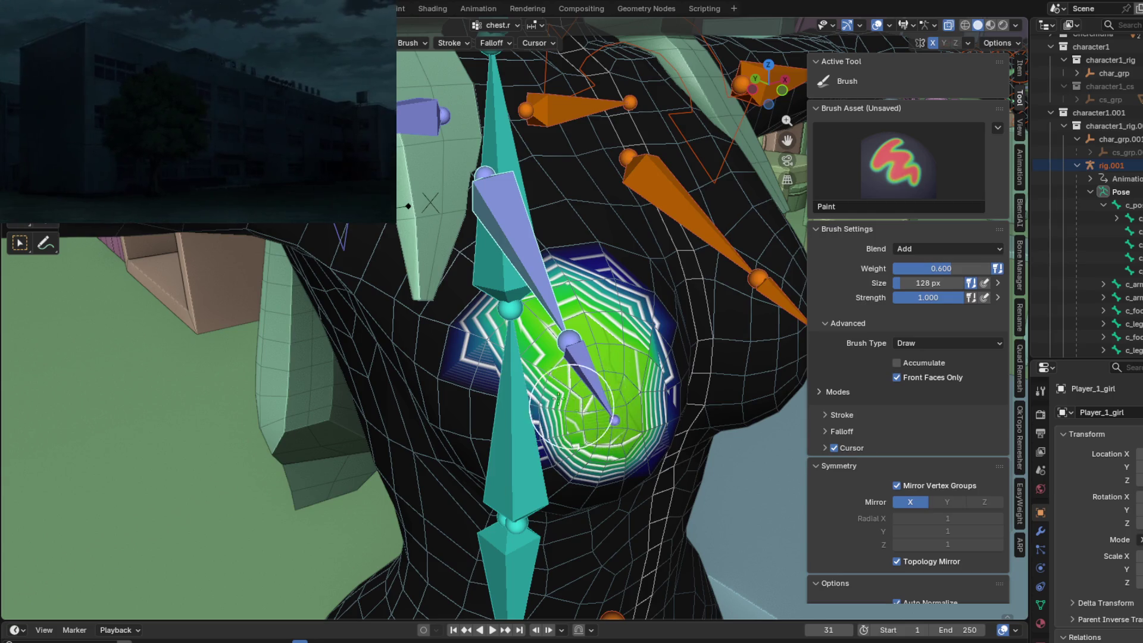
{"action": "mouse_move", "coordinate": [597, 307]}
{"action": "left_mouse_down"}
{"action": "mouse_move", "coordinate": [607, 300]}
{"action": "mouse_move", "coordinate": [534, 329]}
{"action": "left_mouse_up"}
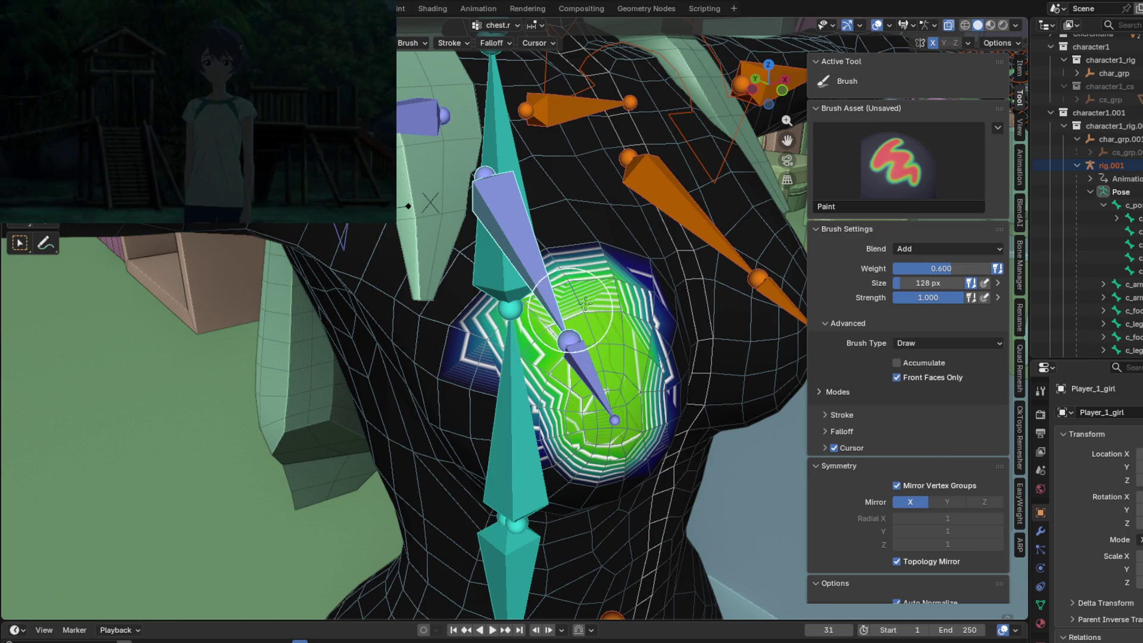
Undo an overpainted red high-weight spot, then open the brush Blend mode list.
{"action": "middle_click_drag", "start_coordinate": [534, 330], "coordinate": [501, 372]}
{"action": "left_click_drag", "start_coordinate": [500, 372], "coordinate": [509, 363]}
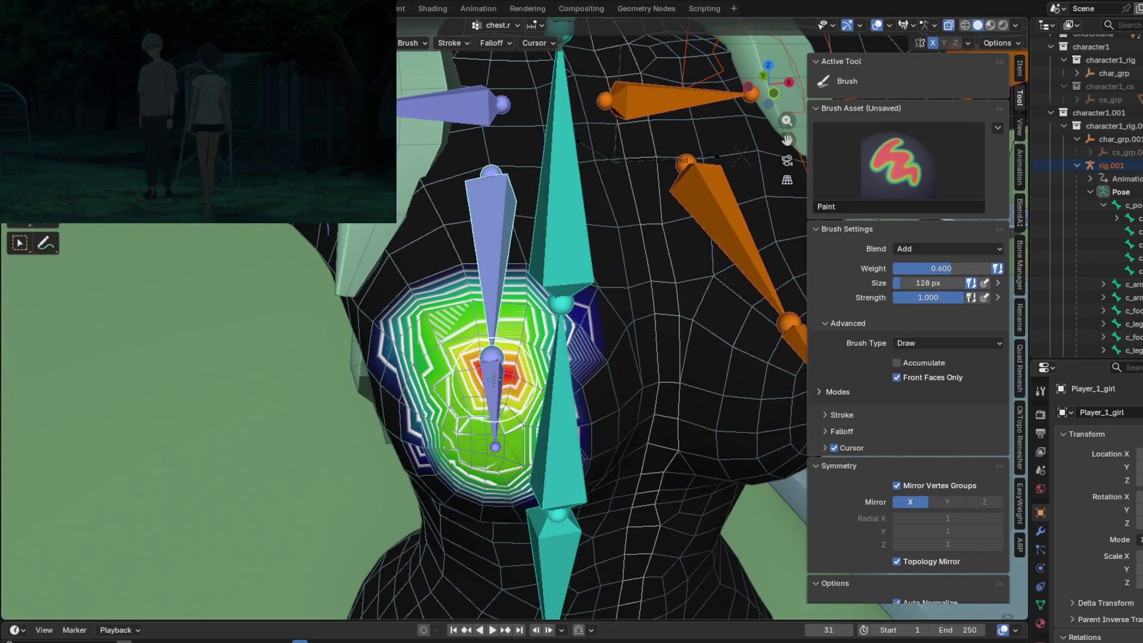
{"action": "middle_click_drag", "start_coordinate": [510, 364], "coordinate": [582, 336]}
{"action": "key", "text": "ctrl+z"}
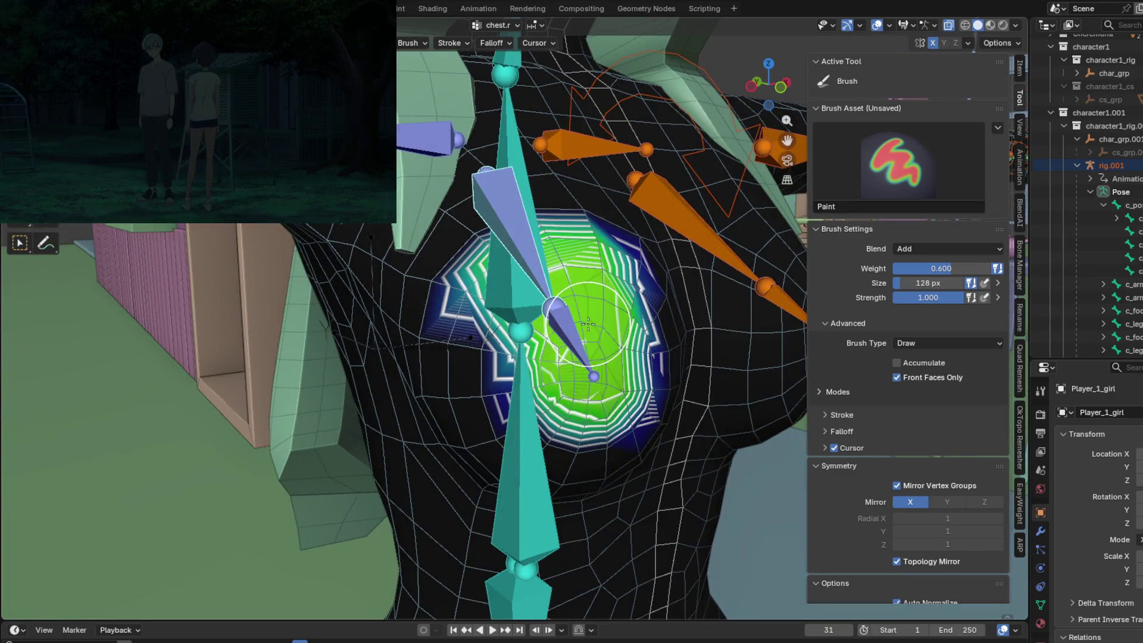
{"action": "left_click", "coordinate": [927, 247]}
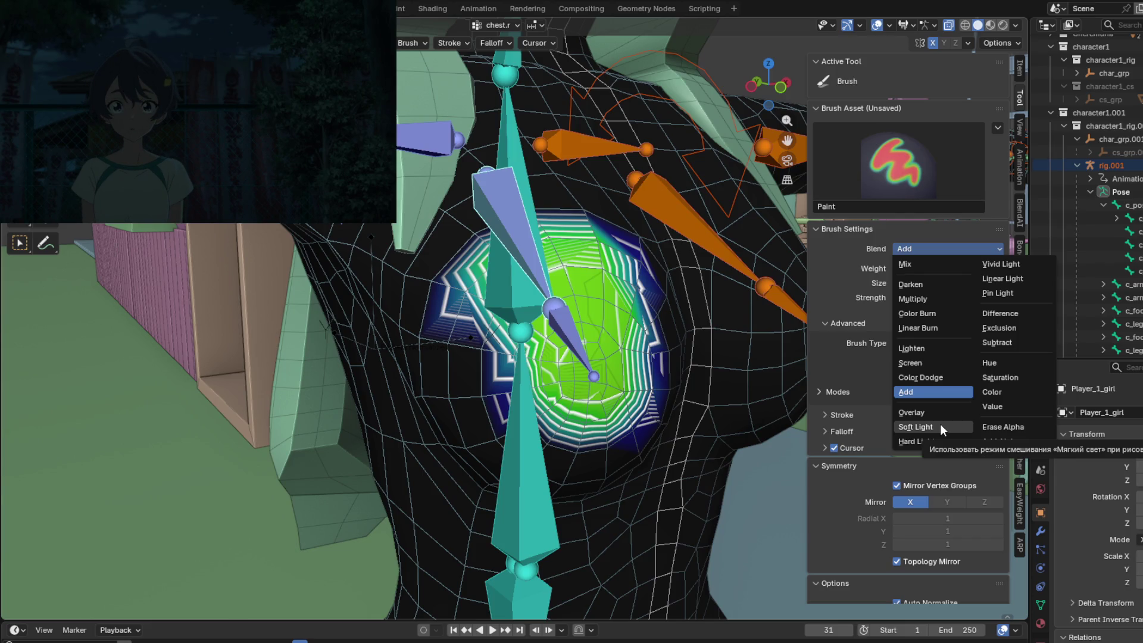
Briefly show the chest.l weights, then make chest.r the active group again.
{"action": "middle_click_drag", "start_coordinate": [750, 309], "coordinate": [710, 292]}
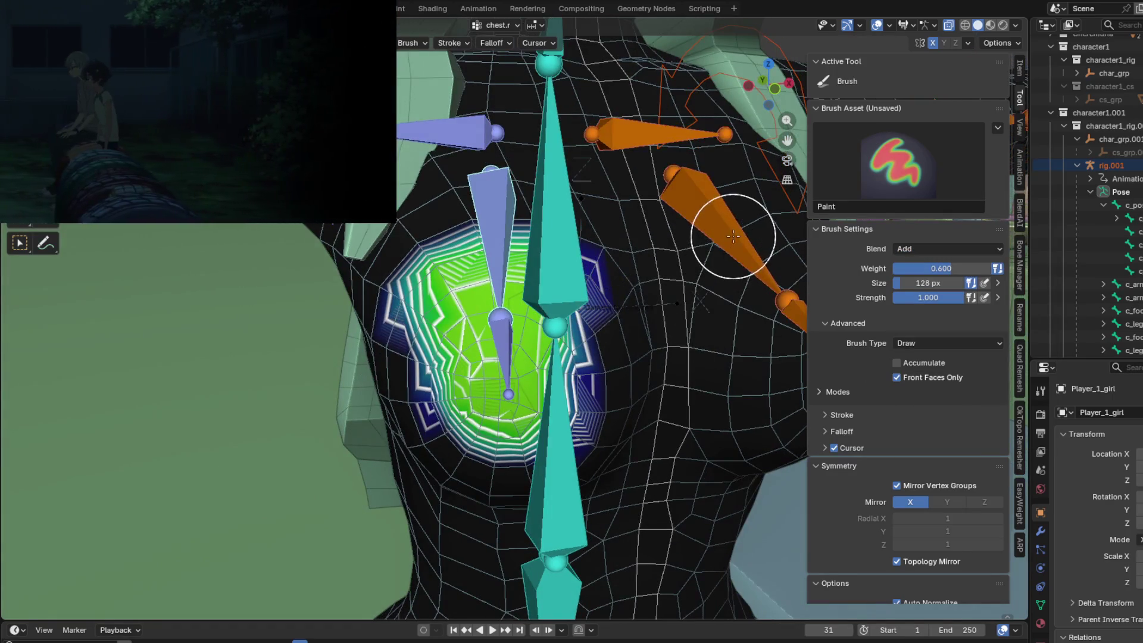
{"action": "left_click", "coordinate": [727, 217], "text": "ctrl"}
{"action": "scroll", "coordinate": [668, 326], "scroll_direction": "down", "scroll_amount": 3}
{"action": "scroll", "coordinate": [543, 333], "scroll_direction": "up", "scroll_amount": 5}
{"action": "scroll", "coordinate": [542, 332], "scroll_direction": "down", "scroll_amount": 3}
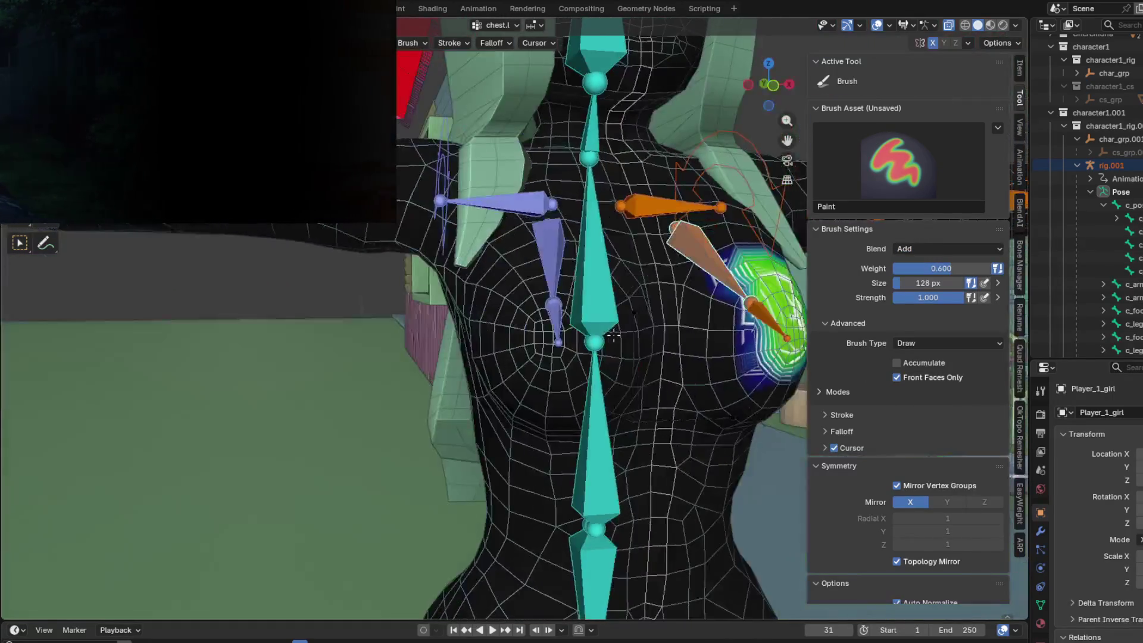
{"action": "left_click", "coordinate": [544, 268], "text": "ctrl"}
Set the brush blending to Mix and paint a weight stroke over the chest.
{"action": "mouse_move", "coordinate": [590, 298]}
{"action": "middle_mouse_down"}
{"action": "mouse_move", "coordinate": [691, 335]}
{"action": "mouse_move", "coordinate": [786, 304]}
{"action": "middle_mouse_up"}
{"action": "left_click", "coordinate": [925, 248]}
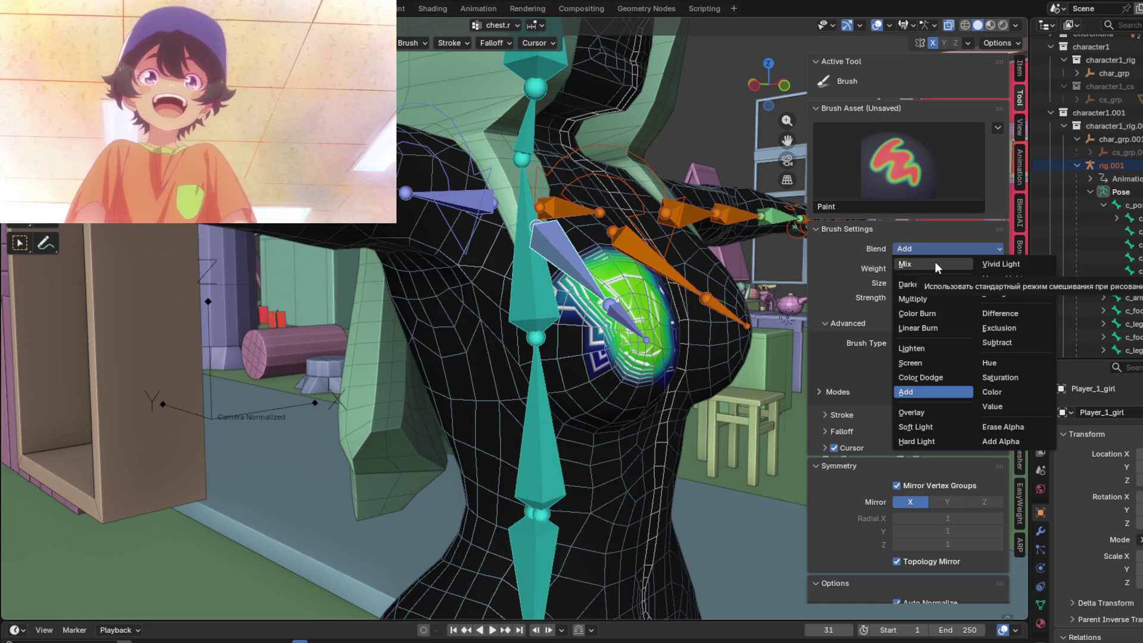
{"action": "left_click", "coordinate": [934, 262]}
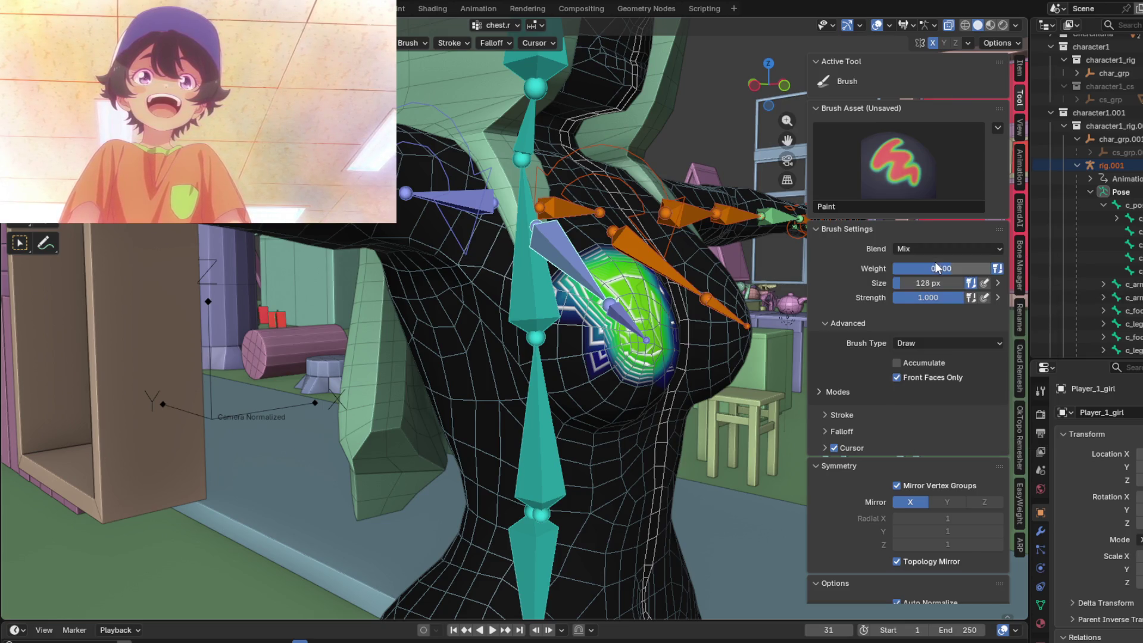
{"action": "middle_click_drag", "start_coordinate": [631, 334], "coordinate": [597, 357]}
{"action": "mouse_move", "coordinate": [597, 357]}
{"action": "left_mouse_down"}
{"action": "mouse_move", "coordinate": [607, 337]}
{"action": "mouse_move", "coordinate": [595, 312]}
{"action": "mouse_move", "coordinate": [575, 322]}
{"action": "mouse_move", "coordinate": [567, 310]}
{"action": "left_mouse_up"}
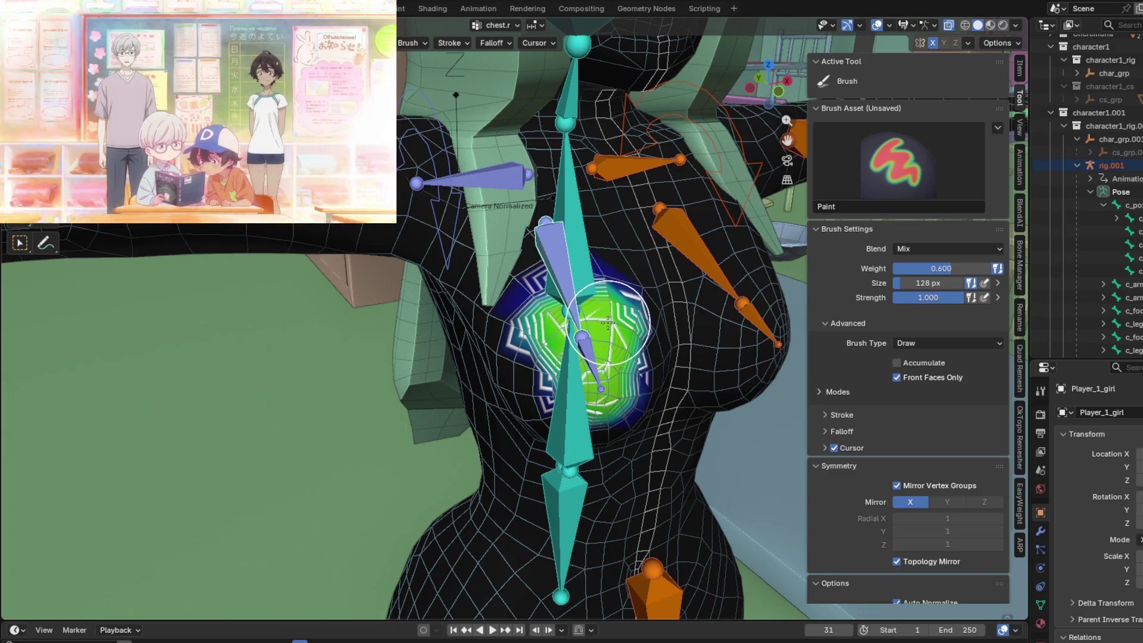
Paint the striped low-weight areas on the chest into solid green.
{"action": "left_click_drag", "start_coordinate": [609, 302], "coordinate": [589, 316]}
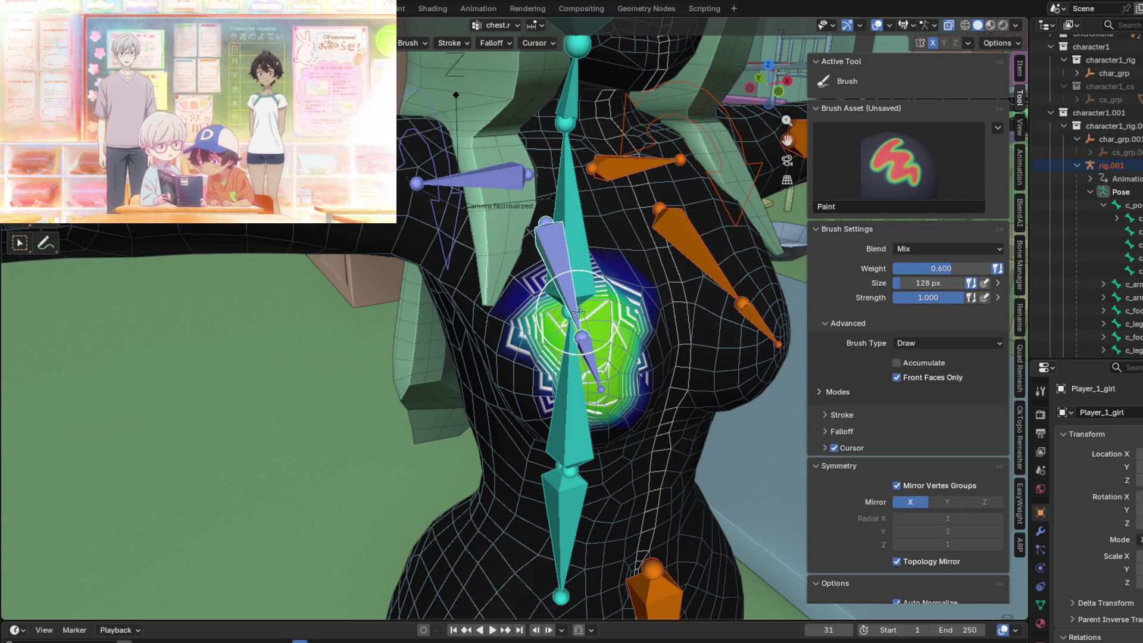
{"action": "scroll", "coordinate": [578, 311], "scroll_direction": "up", "scroll_amount": 3}
{"action": "mouse_move", "coordinate": [501, 352]}
{"action": "left_mouse_down"}
{"action": "mouse_move", "coordinate": [474, 386]}
{"action": "mouse_move", "coordinate": [514, 422]}
{"action": "left_mouse_up"}
{"action": "mouse_move", "coordinate": [513, 429]}
{"action": "middle_mouse_down"}
{"action": "mouse_move", "coordinate": [613, 388]}
{"action": "mouse_move", "coordinate": [596, 411]}
{"action": "mouse_move", "coordinate": [575, 405]}
{"action": "middle_mouse_up"}
{"action": "mouse_move", "coordinate": [569, 405]}
{"action": "left_mouse_down"}
{"action": "mouse_move", "coordinate": [482, 357]}
{"action": "mouse_move", "coordinate": [453, 313]}
{"action": "mouse_move", "coordinate": [448, 383]}
{"action": "mouse_move", "coordinate": [506, 440]}
{"action": "mouse_move", "coordinate": [525, 429]}
{"action": "mouse_move", "coordinate": [608, 501]}
{"action": "left_mouse_up"}
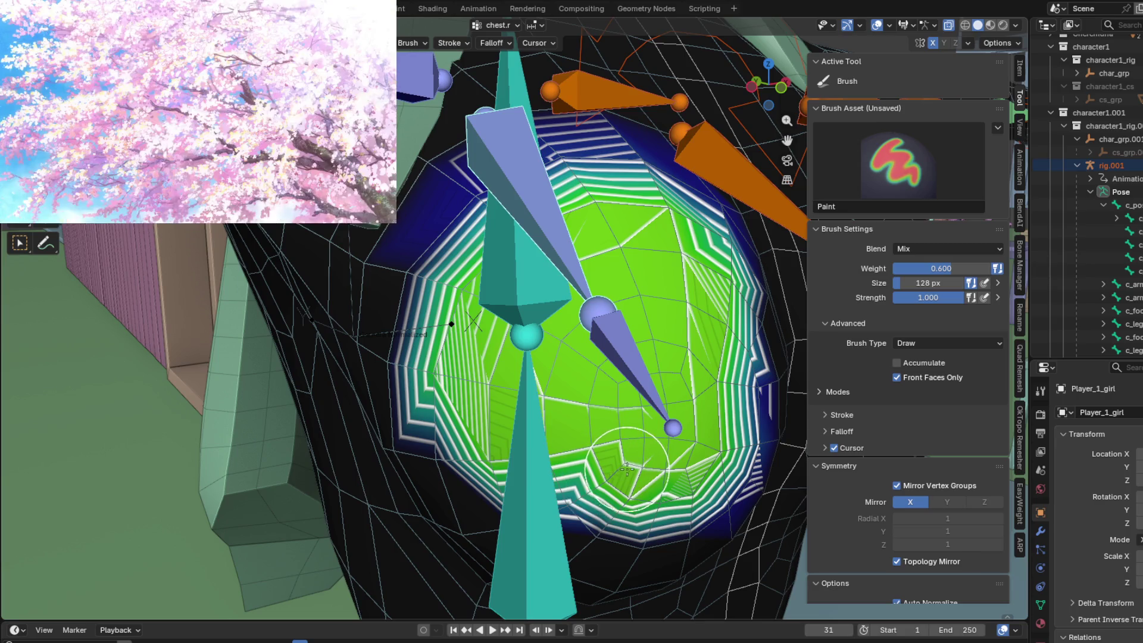
{"action": "mouse_move", "coordinate": [598, 466]}
{"action": "middle_mouse_down"}
{"action": "mouse_move", "coordinate": [529, 359]}
{"action": "mouse_move", "coordinate": [548, 327]}
{"action": "middle_mouse_up"}
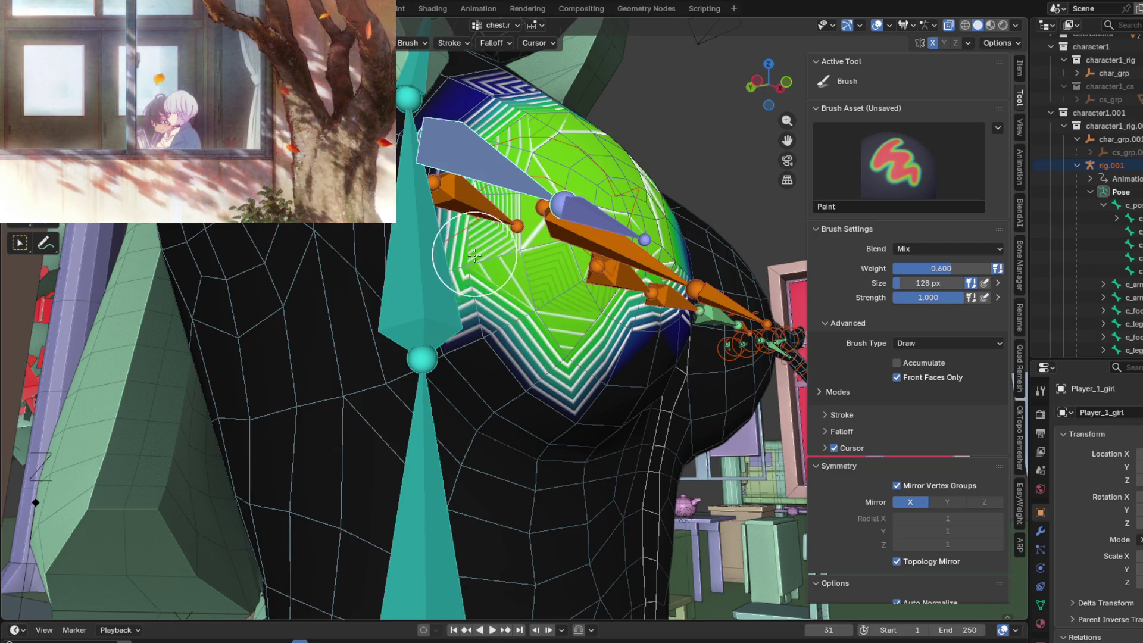
Extend the chest weight upward and spread it toward the shoulder.
{"action": "middle_click_drag", "start_coordinate": [500, 207], "coordinate": [515, 325]}
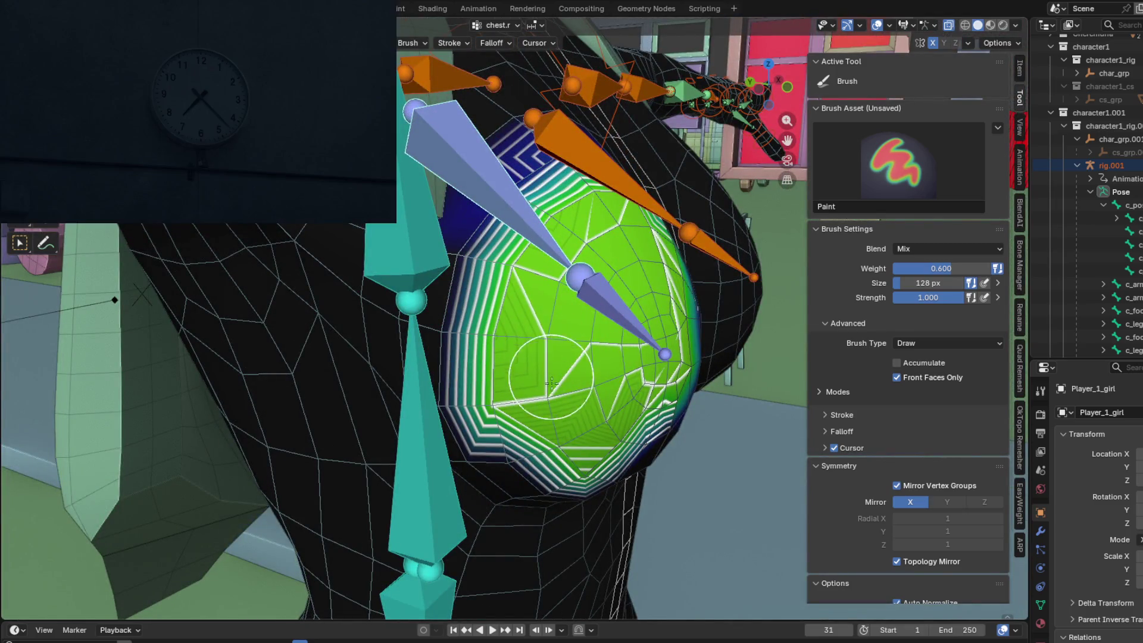
{"action": "middle_click_drag", "start_coordinate": [569, 426], "coordinate": [489, 352]}
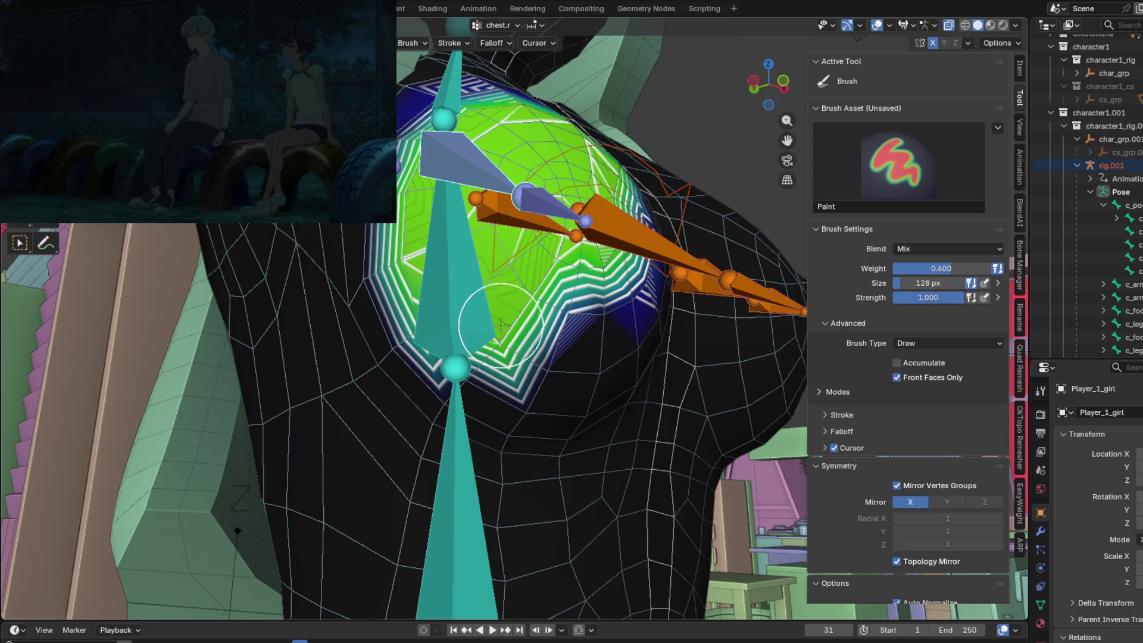
{"action": "middle_click_drag", "start_coordinate": [501, 325], "coordinate": [432, 301]}
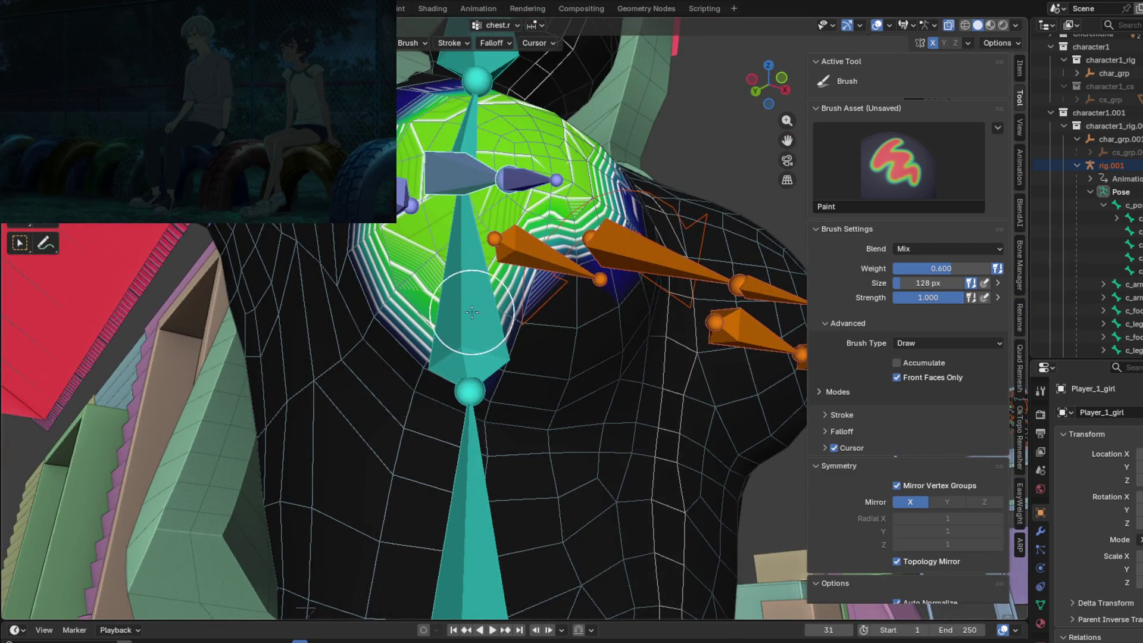
{"action": "mouse_move", "coordinate": [469, 296]}
{"action": "left_mouse_down"}
{"action": "mouse_move", "coordinate": [562, 268]}
{"action": "mouse_move", "coordinate": [566, 238]}
{"action": "mouse_move", "coordinate": [530, 179]}
{"action": "mouse_move", "coordinate": [540, 207]}
{"action": "left_mouse_up"}
{"action": "middle_click_drag", "start_coordinate": [540, 207], "coordinate": [416, 303]}
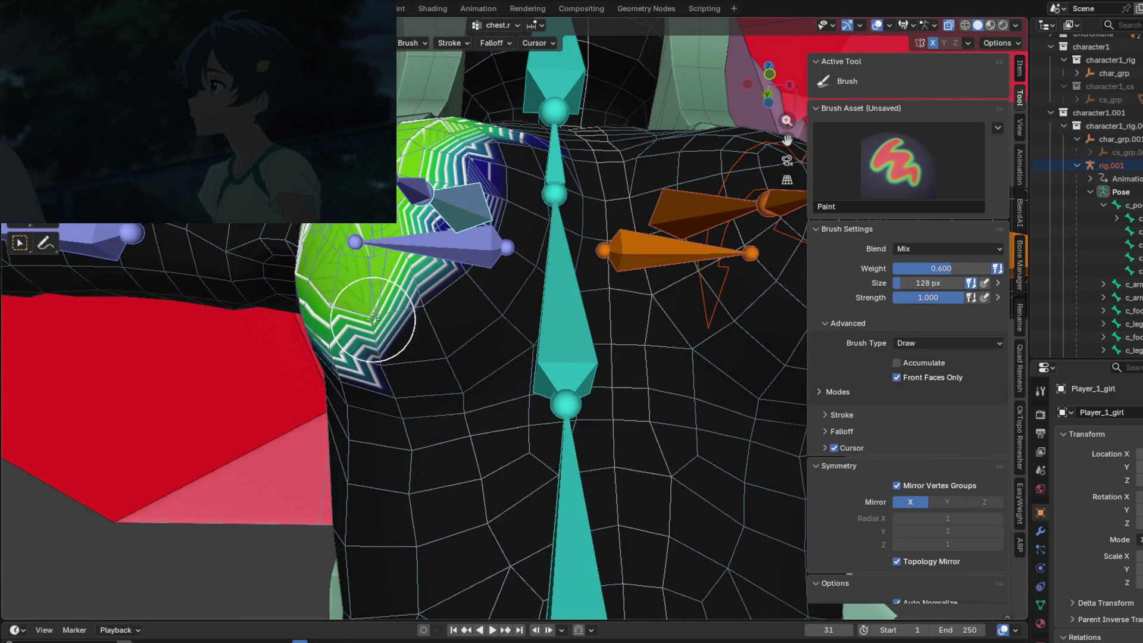
{"action": "mouse_move", "coordinate": [441, 268]}
{"action": "left_mouse_down"}
{"action": "mouse_move", "coordinate": [501, 215]}
{"action": "mouse_move", "coordinate": [463, 258]}
{"action": "left_mouse_up"}
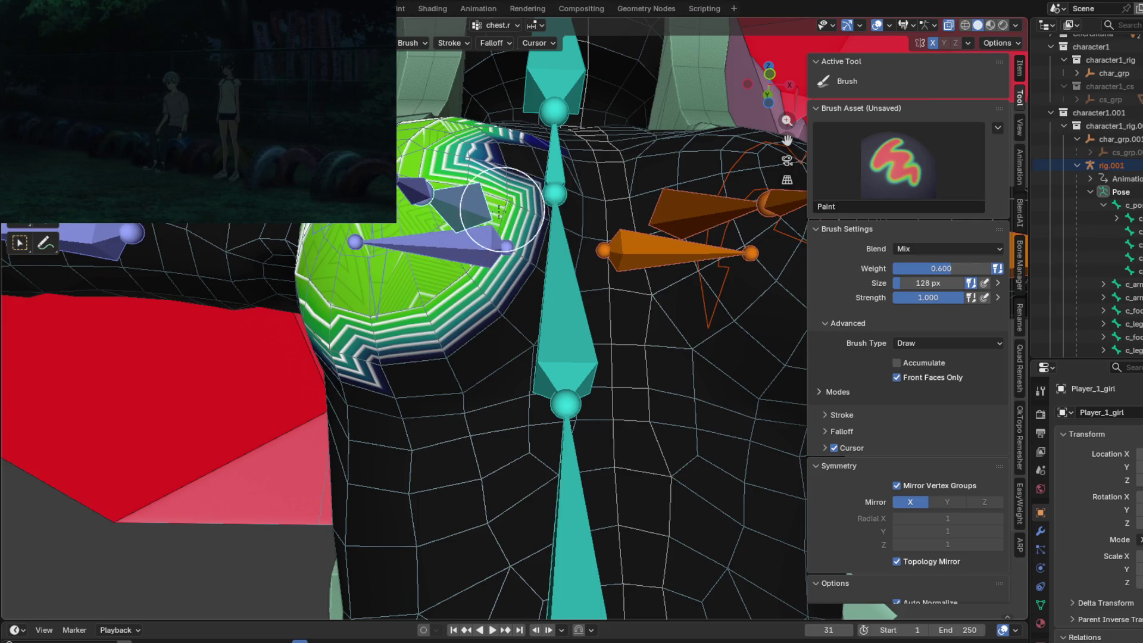
{"action": "middle_click_drag", "start_coordinate": [504, 209], "coordinate": [484, 255]}
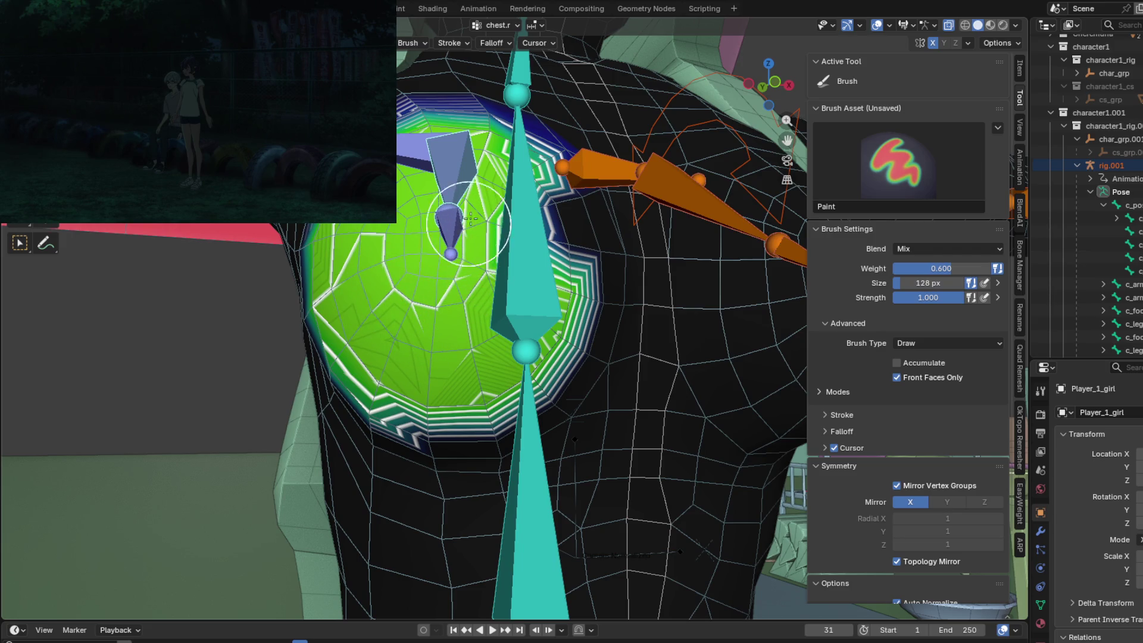
Repaint the zigzag weight bands near the chest bone and over the blue edge.
{"action": "middle_click_drag", "start_coordinate": [451, 212], "coordinate": [418, 322]}
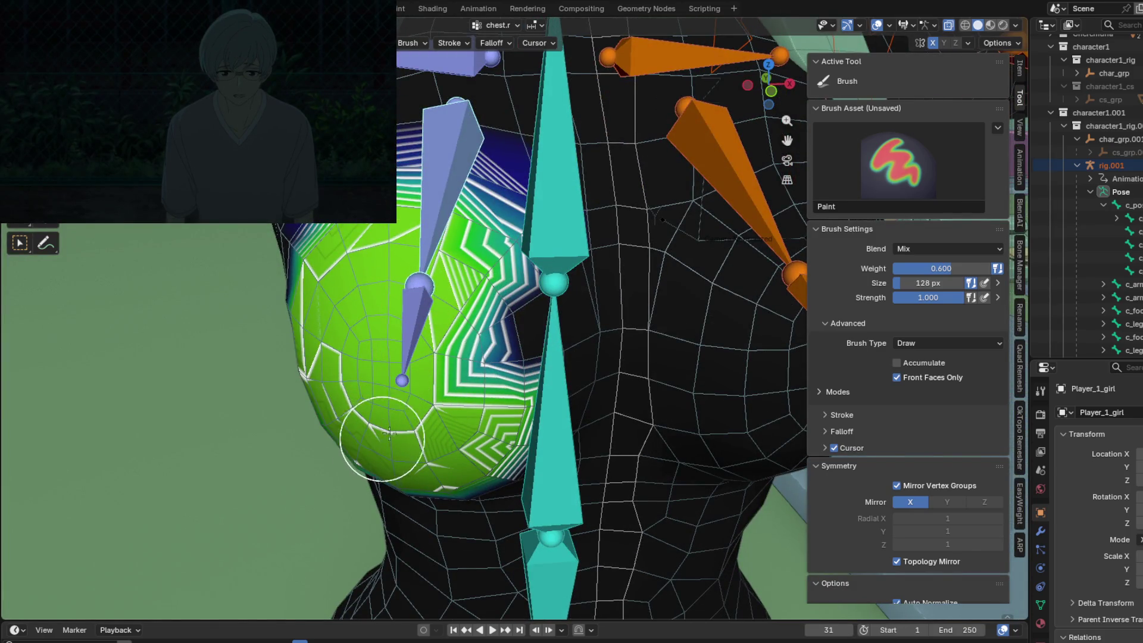
{"action": "mouse_move", "coordinate": [444, 335]}
{"action": "left_mouse_down"}
{"action": "mouse_move", "coordinate": [470, 345]}
{"action": "mouse_move", "coordinate": [512, 332]}
{"action": "mouse_move", "coordinate": [483, 279]}
{"action": "mouse_move", "coordinate": [512, 315]}
{"action": "mouse_move", "coordinate": [500, 345]}
{"action": "left_mouse_up"}
{"action": "middle_click_drag", "start_coordinate": [501, 345], "coordinate": [420, 303]}
{"action": "mouse_move", "coordinate": [421, 302]}
{"action": "left_mouse_down"}
{"action": "mouse_move", "coordinate": [429, 268]}
{"action": "mouse_move", "coordinate": [417, 262]}
{"action": "mouse_move", "coordinate": [405, 280]}
{"action": "left_mouse_up"}
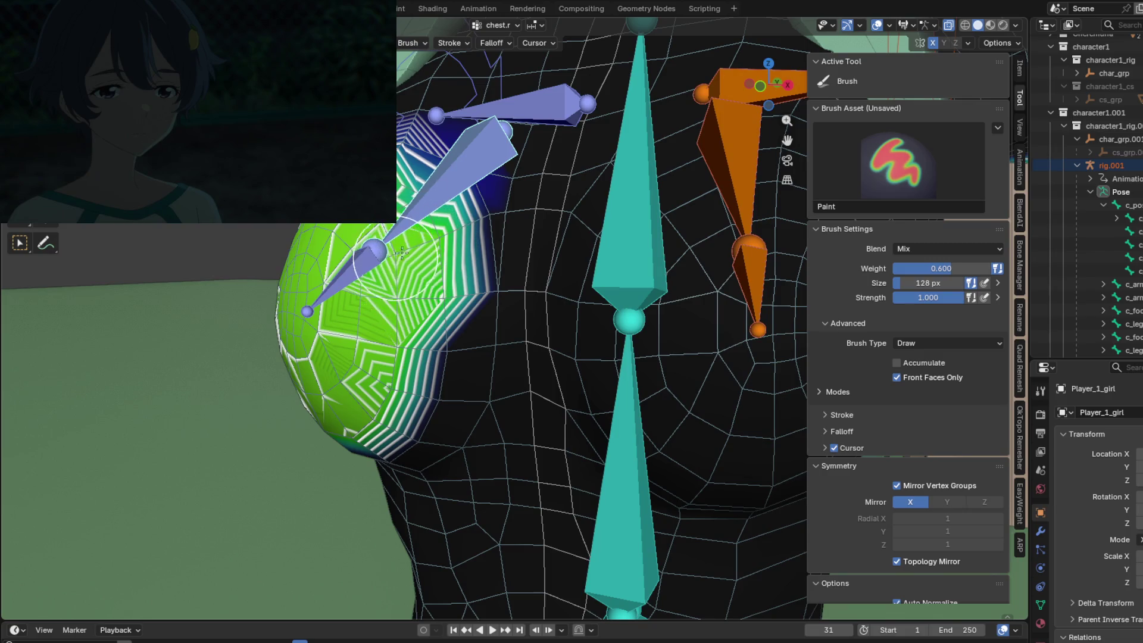
{"action": "mouse_move", "coordinate": [405, 280]}
{"action": "middle_mouse_down"}
{"action": "mouse_move", "coordinate": [400, 306]}
{"action": "mouse_move", "coordinate": [428, 299]}
{"action": "middle_mouse_up"}
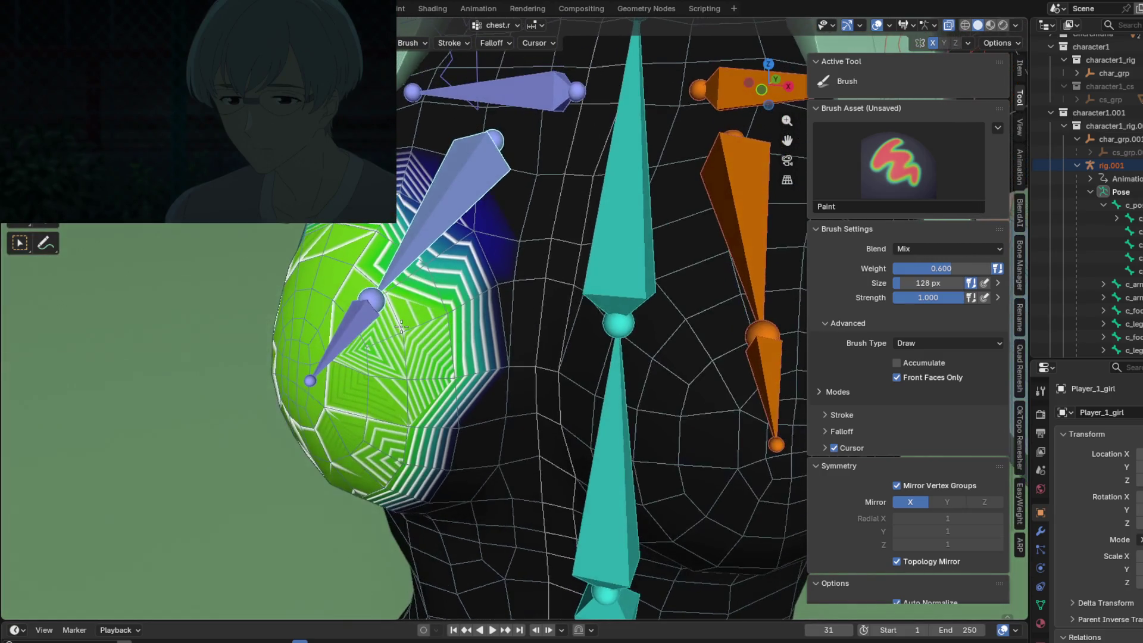
{"action": "mouse_move", "coordinate": [431, 299]}
{"action": "left_mouse_down"}
{"action": "mouse_move", "coordinate": [417, 262]}
{"action": "mouse_move", "coordinate": [405, 280]}
{"action": "mouse_move", "coordinate": [387, 280]}
{"action": "mouse_move", "coordinate": [397, 320]}
{"action": "mouse_move", "coordinate": [442, 324]}
{"action": "left_mouse_up"}
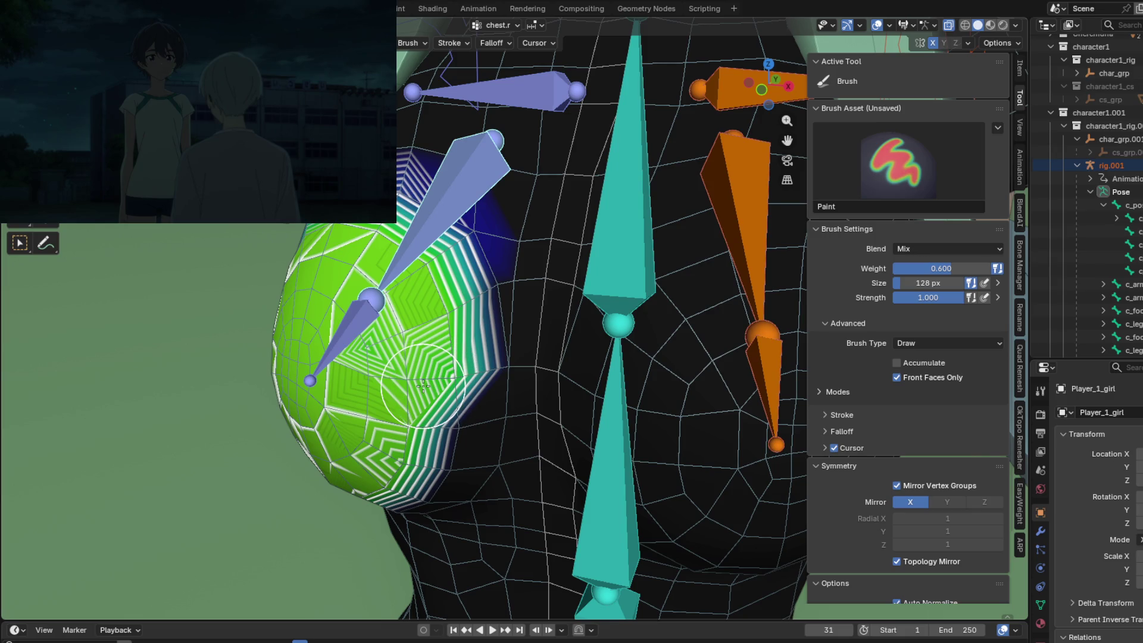
Smooth the striped weight bands into green, including the chest's lower-left area.
{"action": "middle_click_drag", "start_coordinate": [417, 381], "coordinate": [393, 356]}
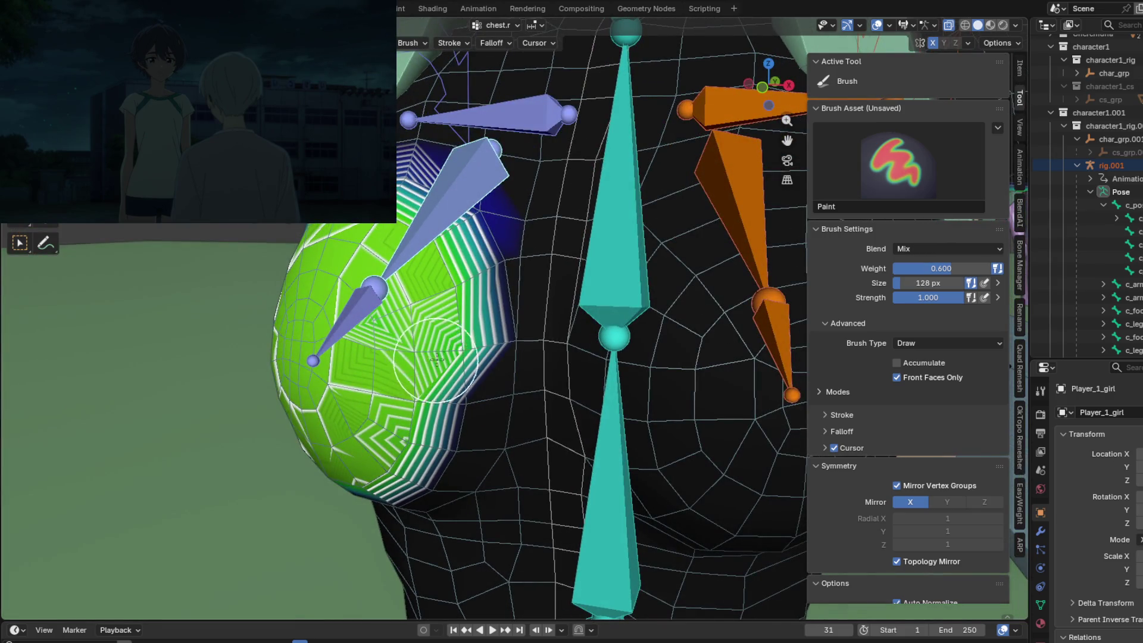
{"action": "mouse_move", "coordinate": [437, 360]}
{"action": "left_mouse_down"}
{"action": "mouse_move", "coordinate": [443, 458]}
{"action": "mouse_move", "coordinate": [429, 441]}
{"action": "left_mouse_up"}
{"action": "middle_click_drag", "start_coordinate": [429, 441], "coordinate": [479, 333]}
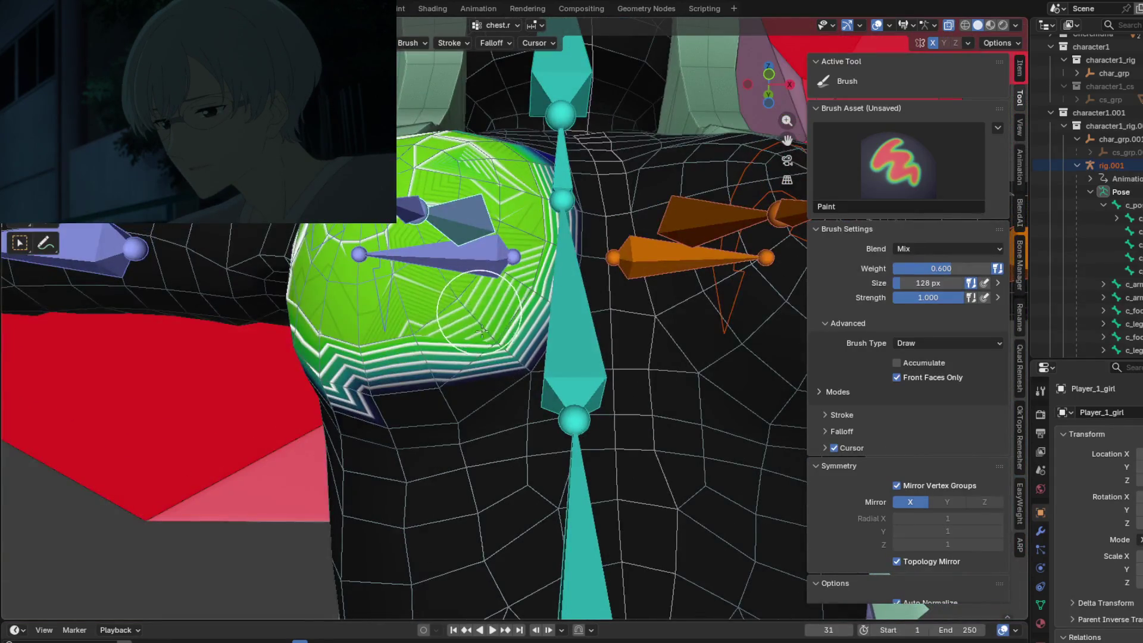
{"action": "mouse_move", "coordinate": [482, 331]}
{"action": "left_mouse_down"}
{"action": "mouse_move", "coordinate": [512, 295]}
{"action": "mouse_move", "coordinate": [491, 250]}
{"action": "mouse_move", "coordinate": [411, 360]}
{"action": "mouse_move", "coordinate": [419, 388]}
{"action": "left_mouse_up"}
{"action": "left_click_drag", "start_coordinate": [400, 350], "coordinate": [363, 367]}
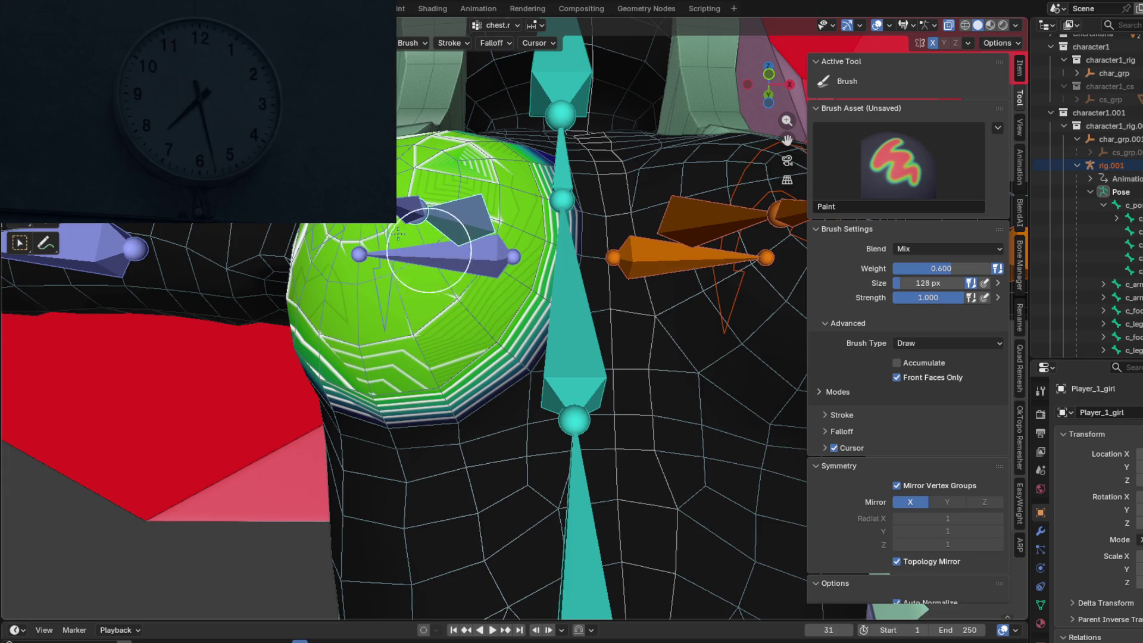
Paint higher weight from the upper chest downward, then open the Blend mode list.
{"action": "middle_click_drag", "start_coordinate": [398, 234], "coordinate": [446, 305]}
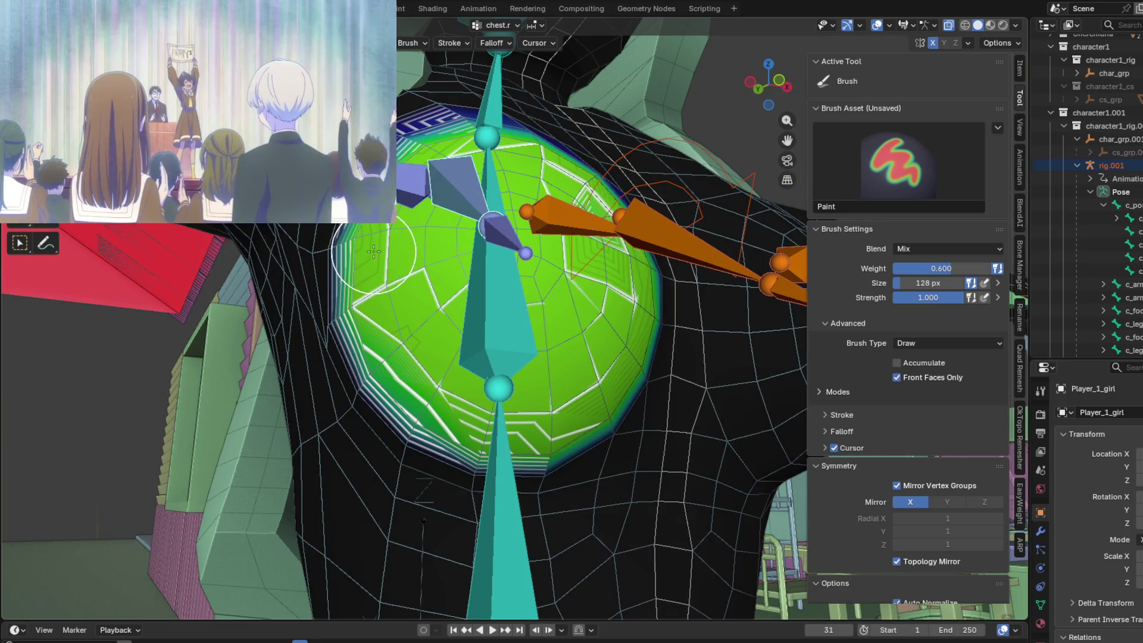
{"action": "middle_click_drag", "start_coordinate": [398, 270], "coordinate": [577, 342]}
{"action": "mouse_move", "coordinate": [577, 341]}
{"action": "left_mouse_down"}
{"action": "mouse_move", "coordinate": [584, 393]}
{"action": "mouse_move", "coordinate": [628, 454]}
{"action": "left_mouse_up"}
{"action": "mouse_move", "coordinate": [628, 455]}
{"action": "middle_mouse_down"}
{"action": "mouse_move", "coordinate": [476, 393]}
{"action": "mouse_move", "coordinate": [409, 383]}
{"action": "middle_mouse_up"}
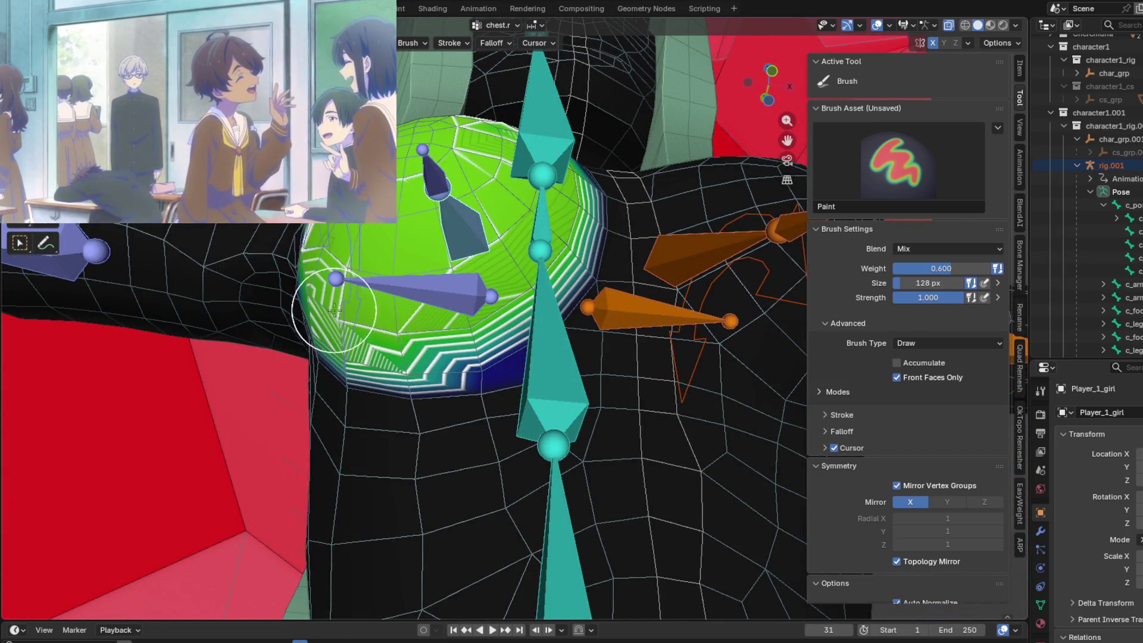
{"action": "middle_click_drag", "start_coordinate": [408, 320], "coordinate": [521, 307]}
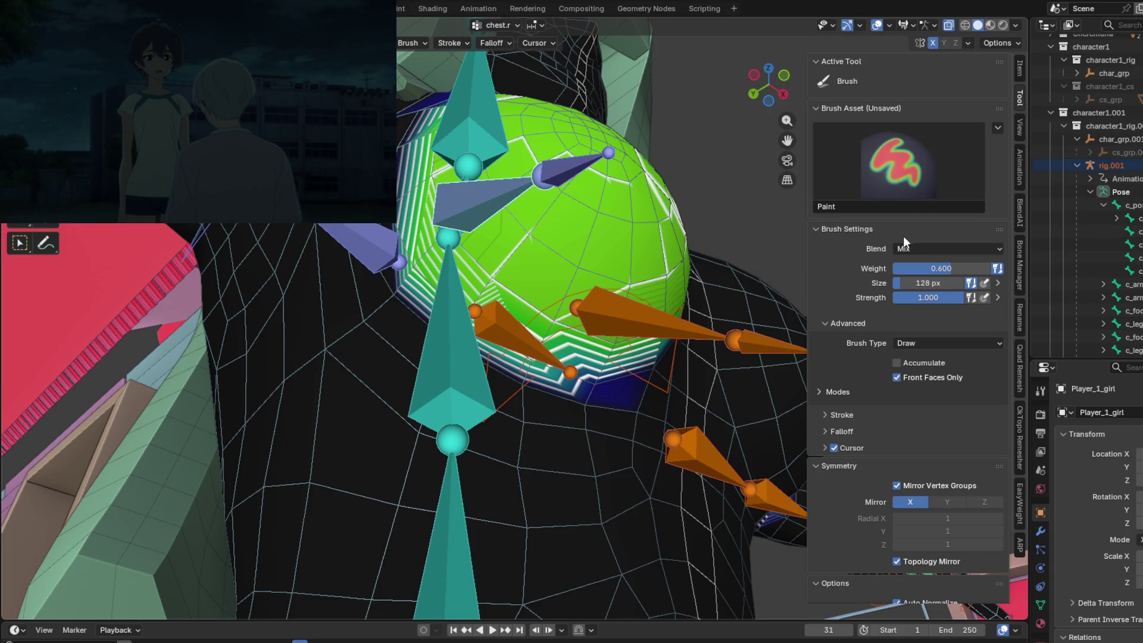
{"action": "middle_click_drag", "start_coordinate": [531, 261], "coordinate": [1022, 259]}
{"action": "left_click", "coordinate": [961, 250]}
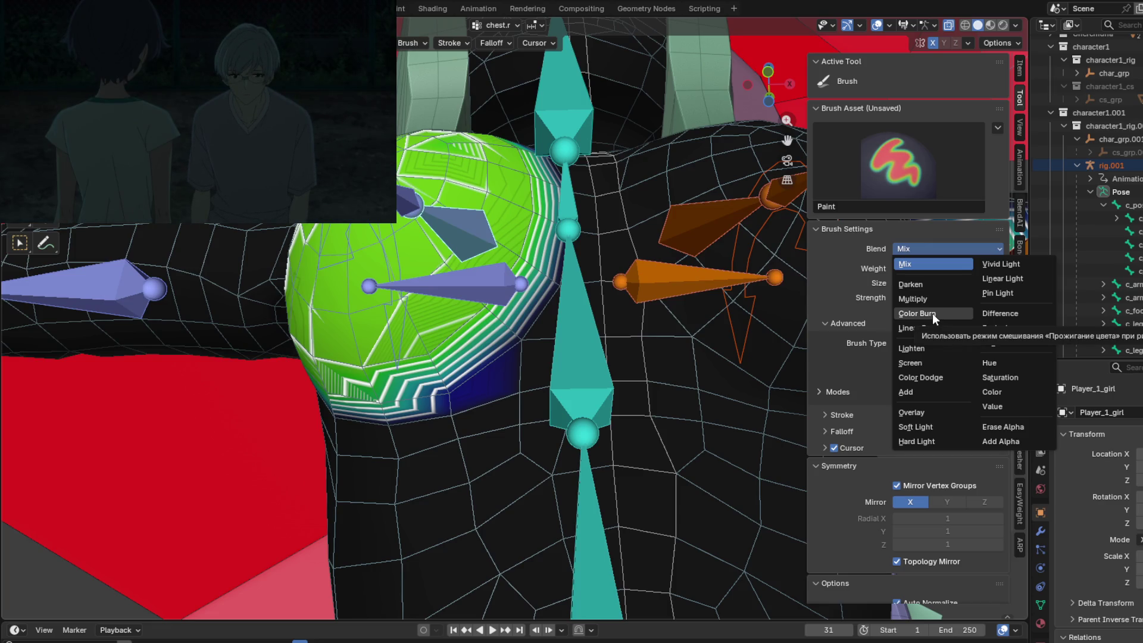
Switch the brush blending to Color Burn and repaint weight at the chest's left edge.
{"action": "left_click", "coordinate": [932, 313]}
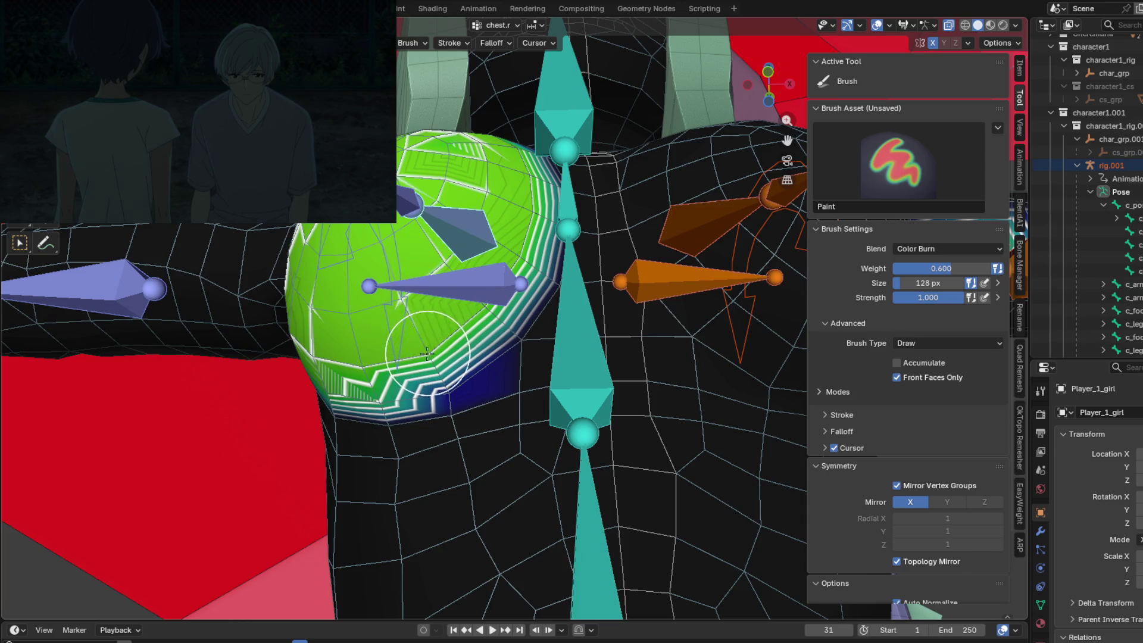
{"action": "mouse_move", "coordinate": [446, 322]}
{"action": "left_mouse_down"}
{"action": "mouse_move", "coordinate": [399, 316]}
{"action": "mouse_move", "coordinate": [426, 358]}
{"action": "mouse_move", "coordinate": [458, 369]}
{"action": "mouse_move", "coordinate": [409, 328]}
{"action": "mouse_move", "coordinate": [396, 297]}
{"action": "mouse_move", "coordinate": [307, 265]}
{"action": "left_mouse_up"}
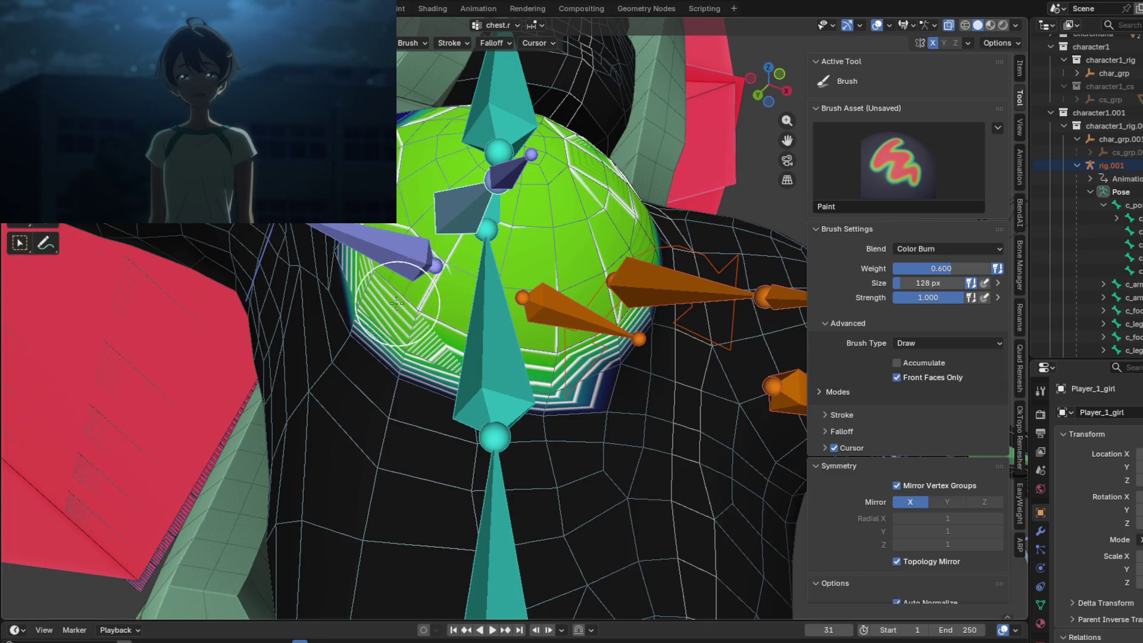
{"action": "left_click_drag", "start_coordinate": [396, 304], "coordinate": [385, 282]}
{"action": "middle_click_drag", "start_coordinate": [391, 273], "coordinate": [536, 297]}
Brighten the weaker weight bands along the upper-left and right sides of the chest.
{"action": "mouse_move", "coordinate": [539, 298]}
{"action": "left_mouse_down"}
{"action": "mouse_move", "coordinate": [559, 250]}
{"action": "mouse_move", "coordinate": [566, 167]}
{"action": "left_mouse_up"}
{"action": "middle_click_drag", "start_coordinate": [566, 168], "coordinate": [539, 334]}
{"action": "mouse_move", "coordinate": [545, 389]}
{"action": "left_mouse_down"}
{"action": "mouse_move", "coordinate": [534, 302]}
{"action": "mouse_move", "coordinate": [512, 303]}
{"action": "mouse_move", "coordinate": [536, 250]}
{"action": "mouse_move", "coordinate": [586, 233]}
{"action": "left_mouse_up"}
{"action": "mouse_move", "coordinate": [586, 232]}
{"action": "middle_mouse_down"}
{"action": "mouse_move", "coordinate": [536, 273]}
{"action": "mouse_move", "coordinate": [417, 298]}
{"action": "middle_mouse_up"}
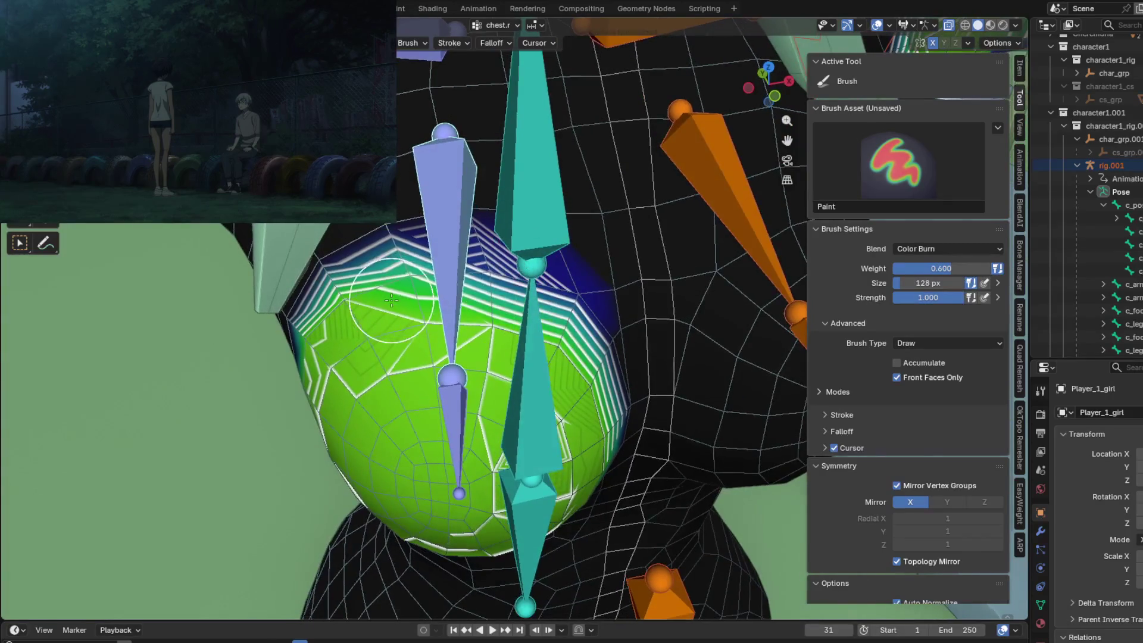
{"action": "mouse_move", "coordinate": [417, 298]}
{"action": "left_mouse_down"}
{"action": "mouse_move", "coordinate": [476, 268]}
{"action": "mouse_move", "coordinate": [562, 298]}
{"action": "left_mouse_up"}
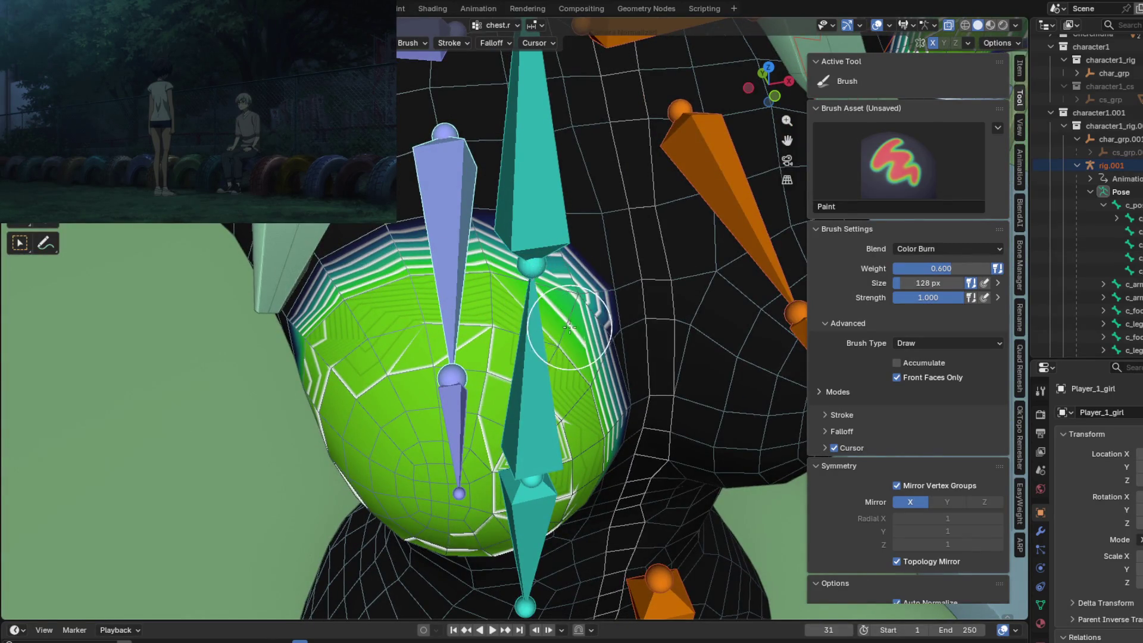
{"action": "middle_click_drag", "start_coordinate": [569, 318], "coordinate": [470, 310]}
{"action": "mouse_move", "coordinate": [470, 310]}
{"action": "left_mouse_down"}
{"action": "mouse_move", "coordinate": [487, 318]}
{"action": "mouse_move", "coordinate": [507, 298]}
{"action": "mouse_move", "coordinate": [476, 352]}
{"action": "mouse_move", "coordinate": [485, 381]}
{"action": "mouse_move", "coordinate": [497, 357]}
{"action": "mouse_move", "coordinate": [485, 411]}
{"action": "mouse_move", "coordinate": [496, 438]}
{"action": "mouse_move", "coordinate": [456, 380]}
{"action": "left_mouse_up"}
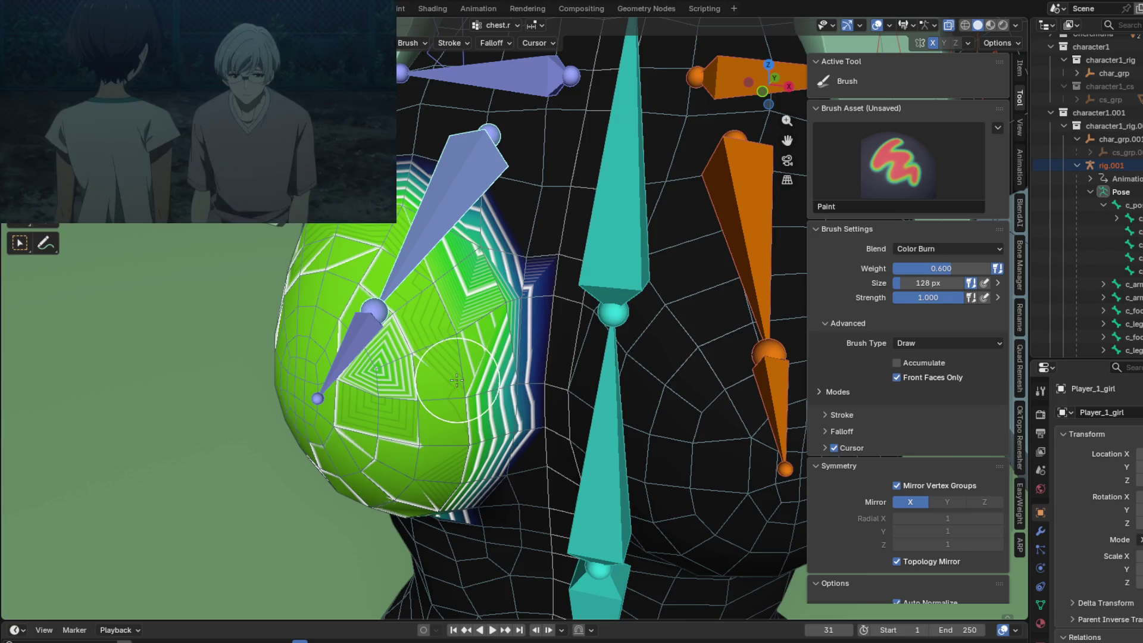
Show the brush quick settings and repaint the chest.r weight gradient on the chest.
{"action": "left_click", "coordinate": [423, 44]}
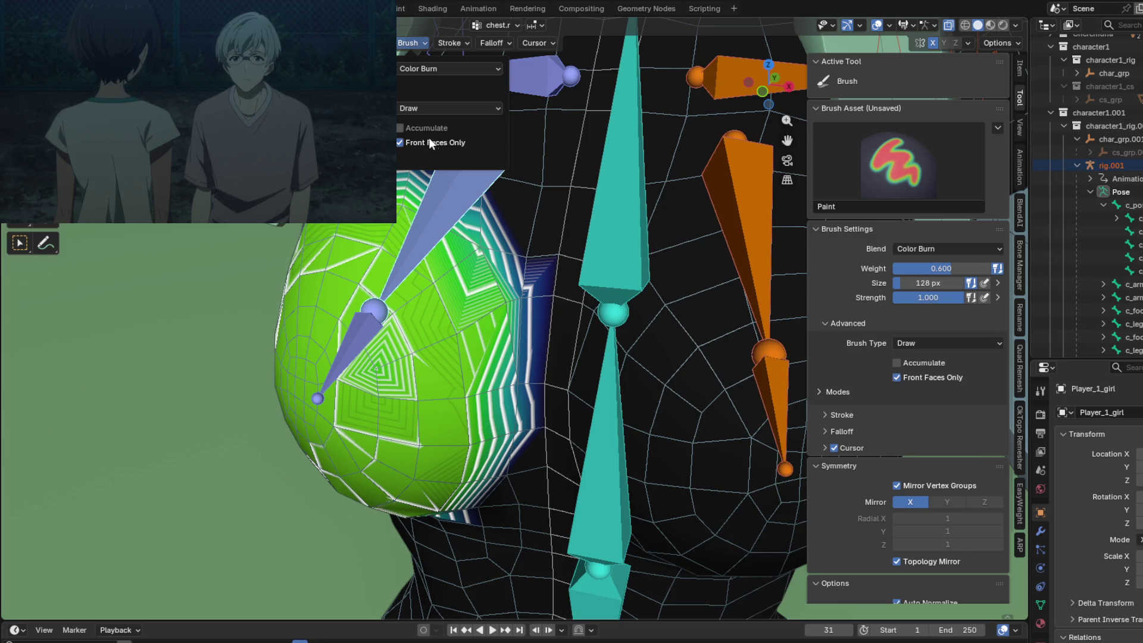
{"action": "mouse_move", "coordinate": [454, 42]}
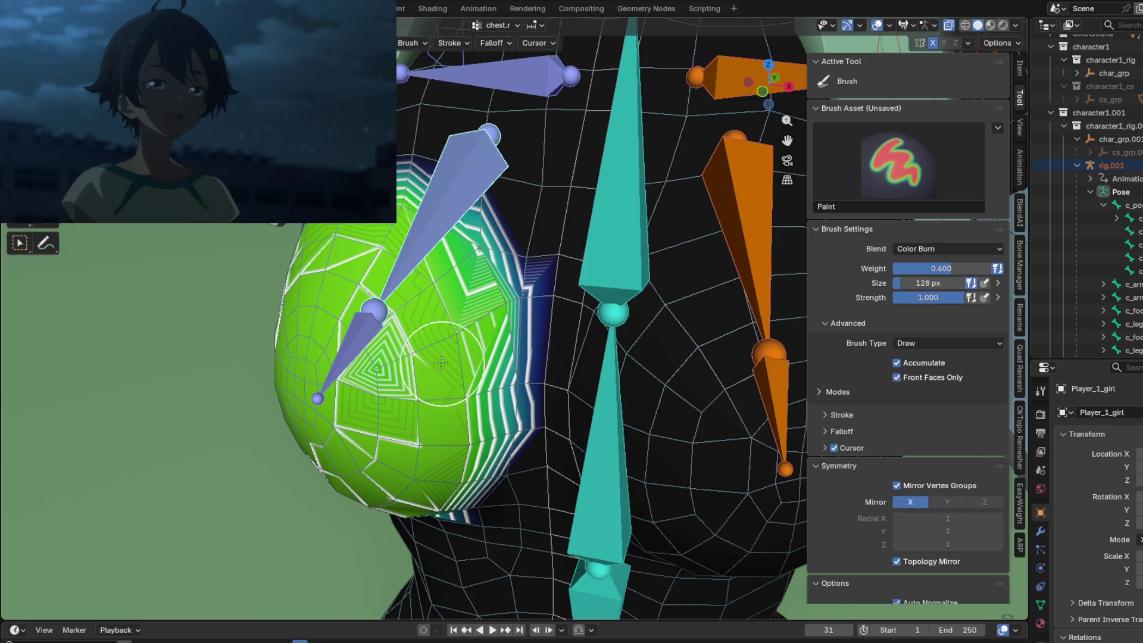
{"action": "mouse_move", "coordinate": [383, 357]}
{"action": "left_mouse_down"}
{"action": "mouse_move", "coordinate": [357, 383]}
{"action": "mouse_move", "coordinate": [453, 324]}
{"action": "mouse_move", "coordinate": [414, 295]}
{"action": "mouse_move", "coordinate": [448, 360]}
{"action": "mouse_move", "coordinate": [499, 314]}
{"action": "mouse_move", "coordinate": [474, 376]}
{"action": "mouse_move", "coordinate": [411, 429]}
{"action": "mouse_move", "coordinate": [410, 476]}
{"action": "mouse_move", "coordinate": [417, 462]}
{"action": "mouse_move", "coordinate": [357, 458]}
{"action": "mouse_move", "coordinate": [332, 472]}
{"action": "mouse_move", "coordinate": [369, 447]}
{"action": "left_mouse_up"}
{"action": "middle_click_drag", "start_coordinate": [369, 447], "coordinate": [459, 370]}
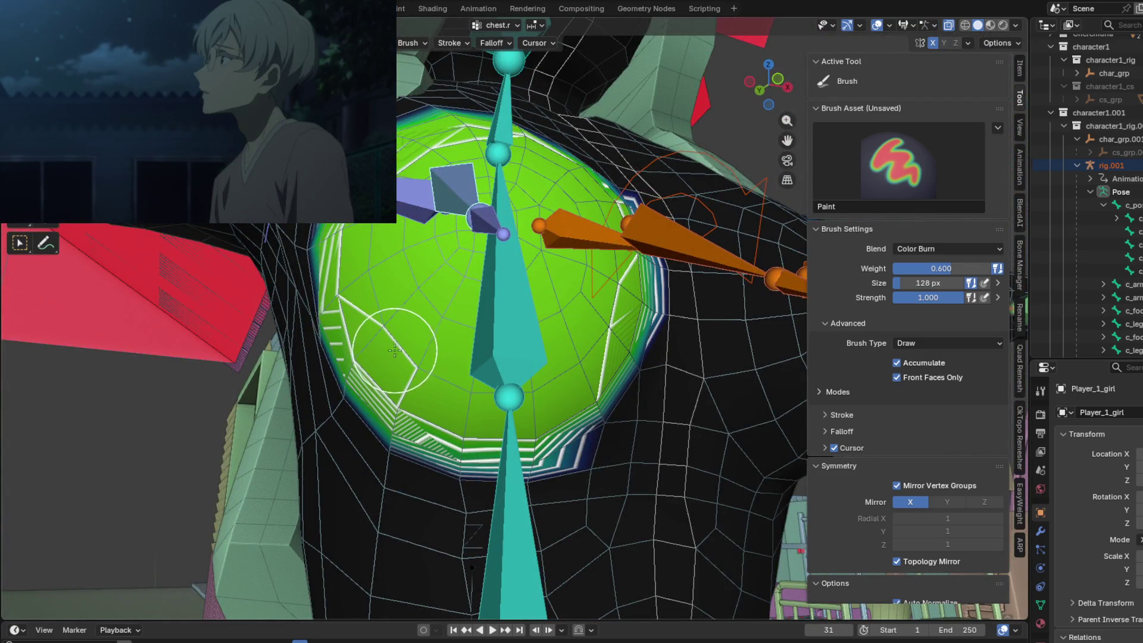
{"action": "mouse_move", "coordinate": [368, 332]}
{"action": "middle_mouse_down"}
{"action": "mouse_move", "coordinate": [452, 373]}
{"action": "mouse_move", "coordinate": [453, 354]}
{"action": "middle_mouse_up"}
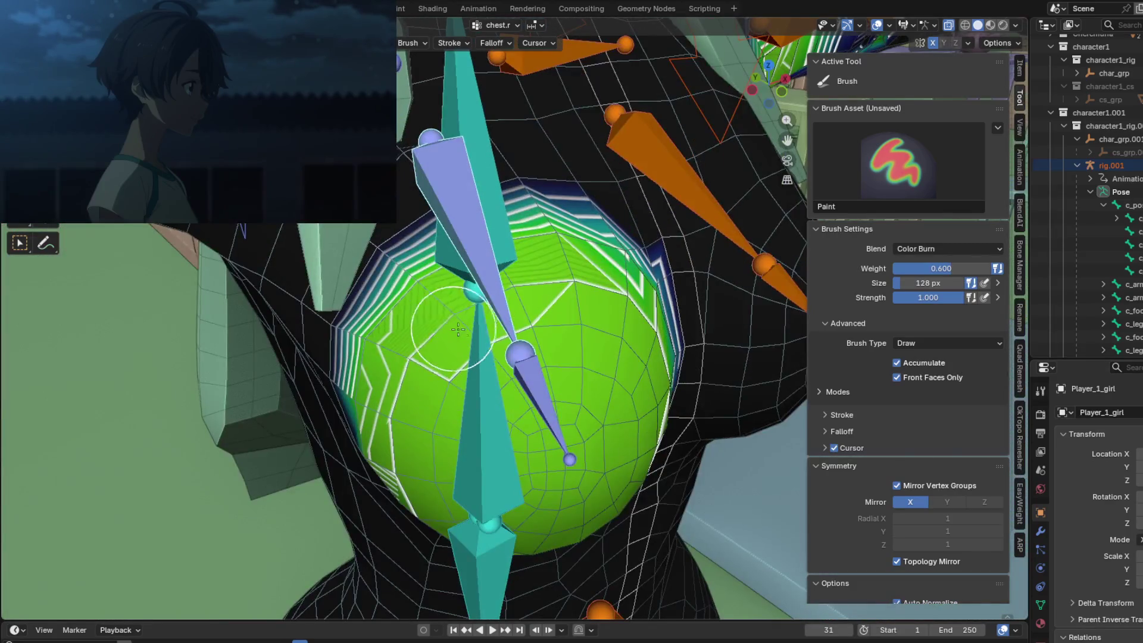
{"action": "middle_click_drag", "start_coordinate": [532, 332], "coordinate": [438, 303]}
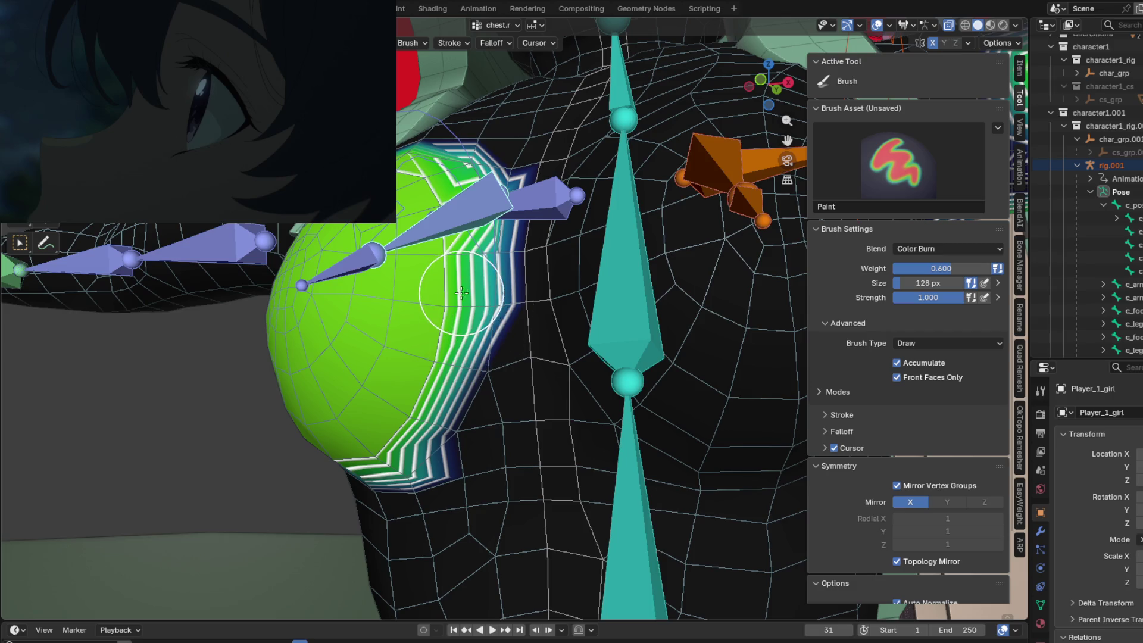
Paint solid chest.r weight over the lower breast and fill its striped edge.
{"action": "middle_click_drag", "start_coordinate": [462, 321], "coordinate": [469, 320]}
{"action": "mouse_move", "coordinate": [486, 319]}
{"action": "left_mouse_down"}
{"action": "mouse_move", "coordinate": [474, 382]}
{"action": "mouse_move", "coordinate": [483, 326]}
{"action": "mouse_move", "coordinate": [484, 381]}
{"action": "left_mouse_up"}
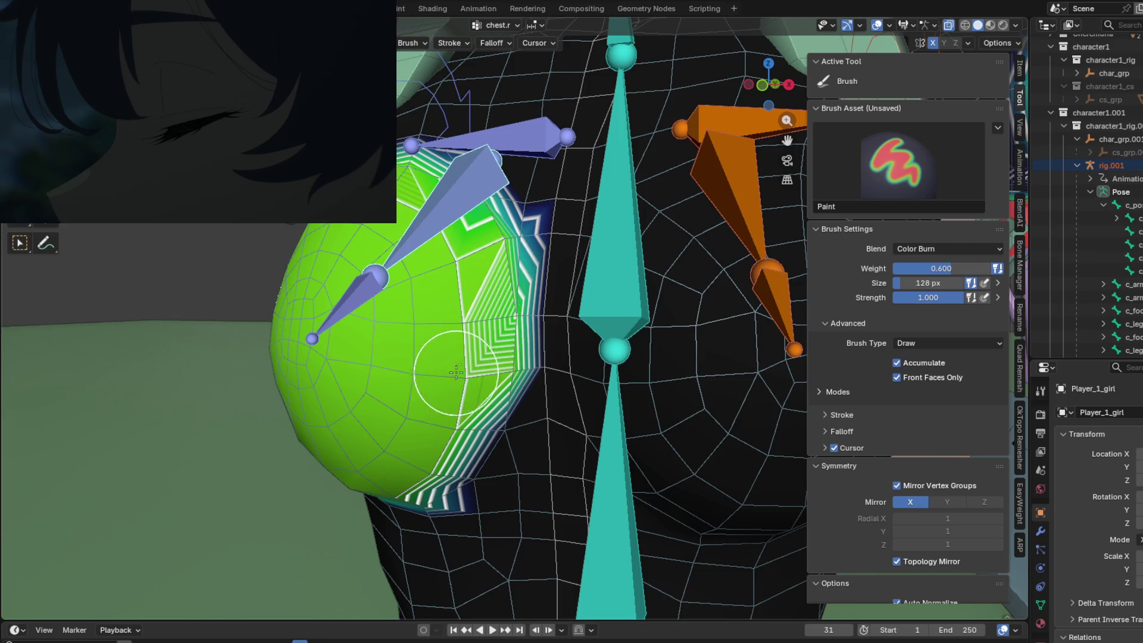
{"action": "middle_click_drag", "start_coordinate": [484, 381], "coordinate": [446, 265]}
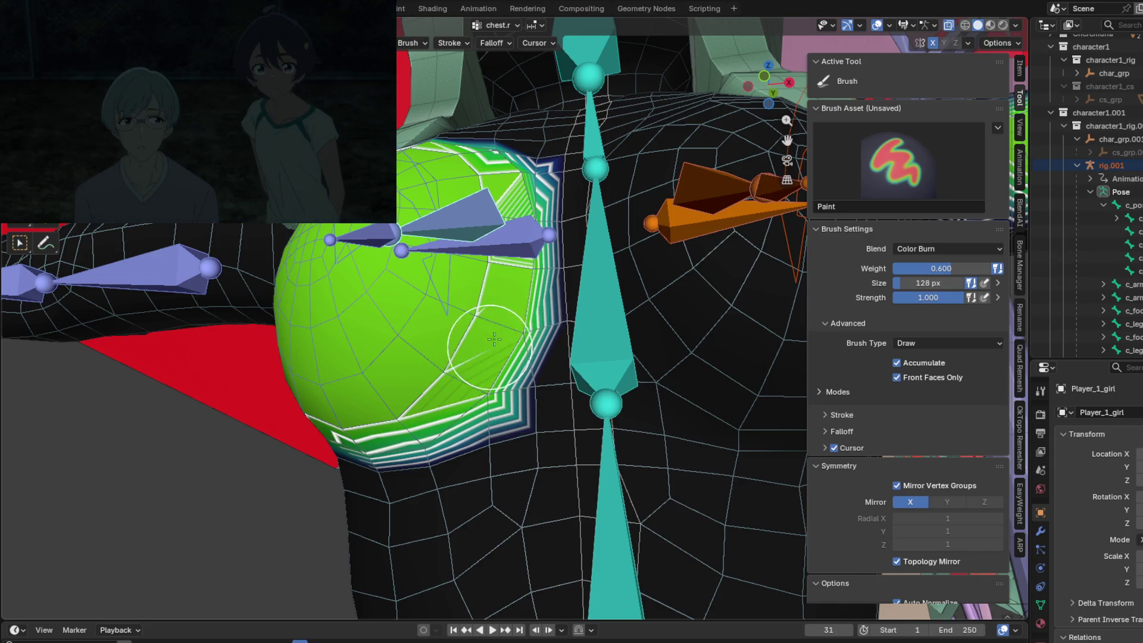
{"action": "middle_click_drag", "start_coordinate": [506, 267], "coordinate": [485, 310]}
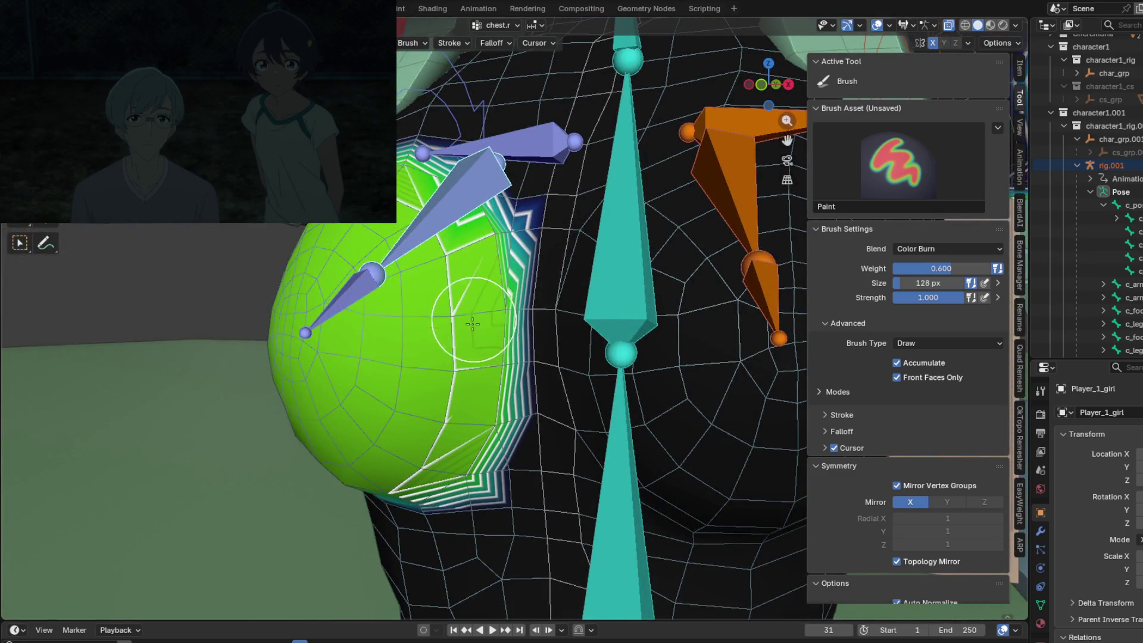
{"action": "middle_click_drag", "start_coordinate": [471, 326], "coordinate": [494, 303]}
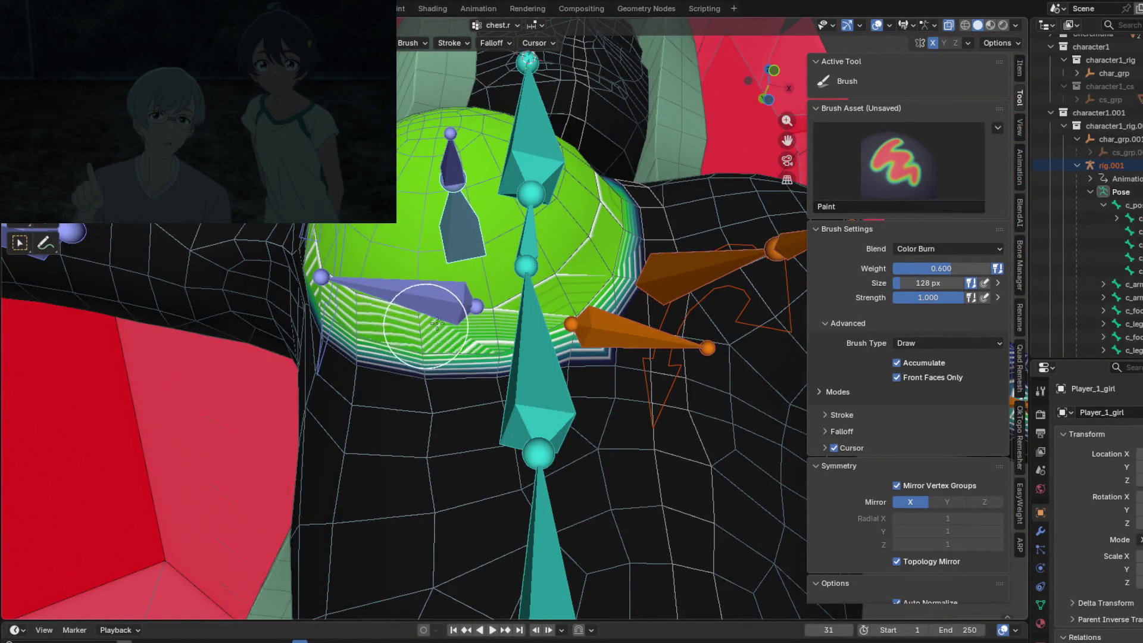
{"action": "left_click_drag", "start_coordinate": [437, 323], "coordinate": [446, 322]}
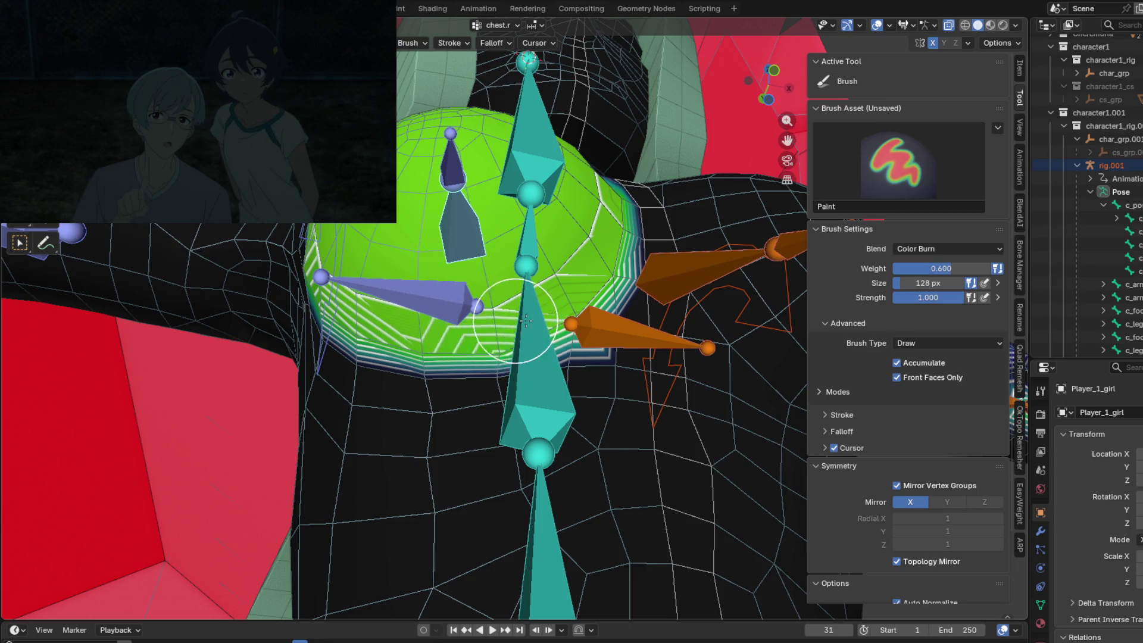
{"action": "mouse_move", "coordinate": [481, 321]}
{"action": "middle_mouse_down"}
{"action": "mouse_move", "coordinate": [425, 241]}
{"action": "mouse_move", "coordinate": [477, 349]}
{"action": "middle_mouse_up"}
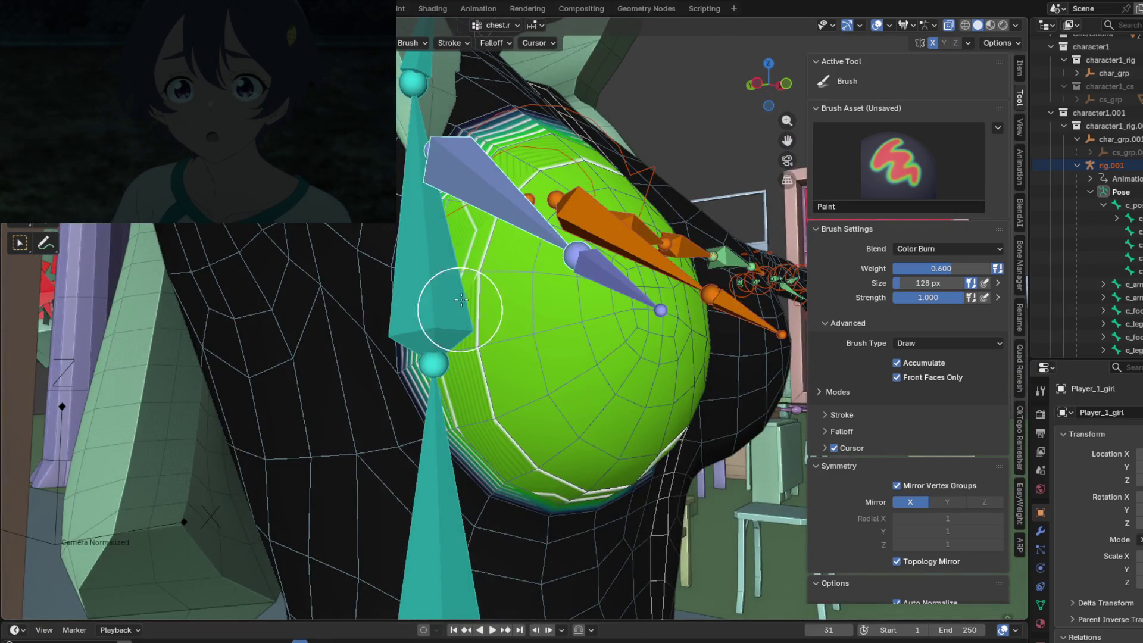
{"action": "mouse_move", "coordinate": [464, 272]}
{"action": "middle_mouse_down"}
{"action": "mouse_move", "coordinate": [472, 204]}
{"action": "mouse_move", "coordinate": [569, 304]}
{"action": "mouse_move", "coordinate": [498, 268]}
{"action": "middle_mouse_up"}
Toggle the active group among chest.l, the nipple bone and chest.r, ending on chest.01.r.
{"action": "left_click", "coordinate": [619, 268], "text": "ctrl"}
{"action": "scroll", "coordinate": [545, 279], "scroll_direction": "up", "scroll_amount": 3}
{"action": "left_click", "coordinate": [466, 287], "text": "ctrl"}
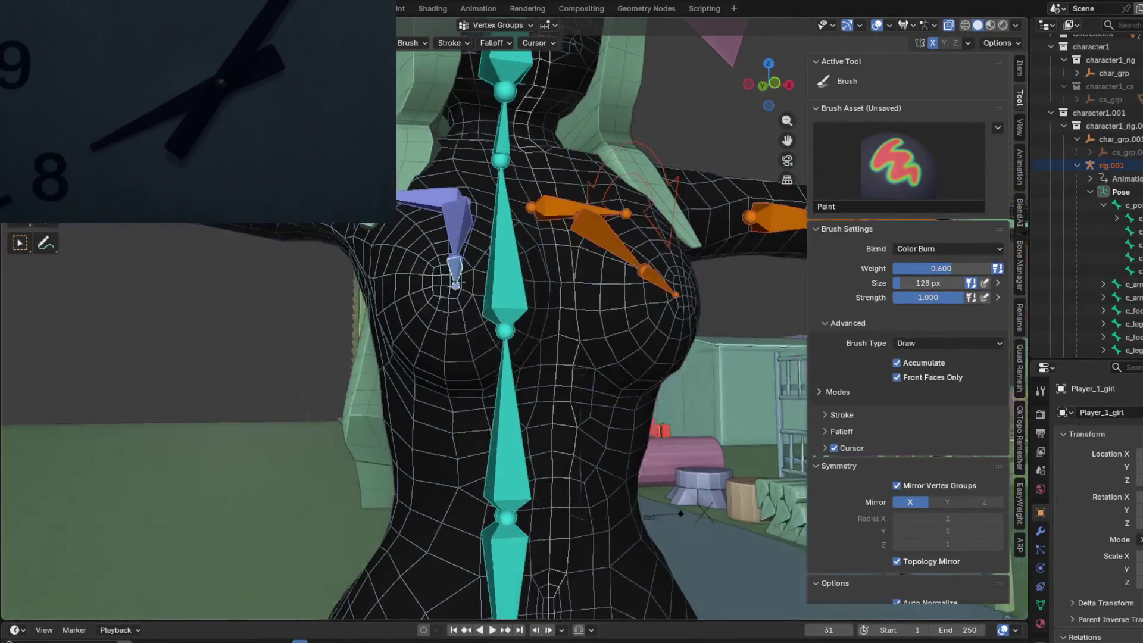
{"action": "scroll", "coordinate": [469, 285], "scroll_direction": "up", "scroll_amount": 3}
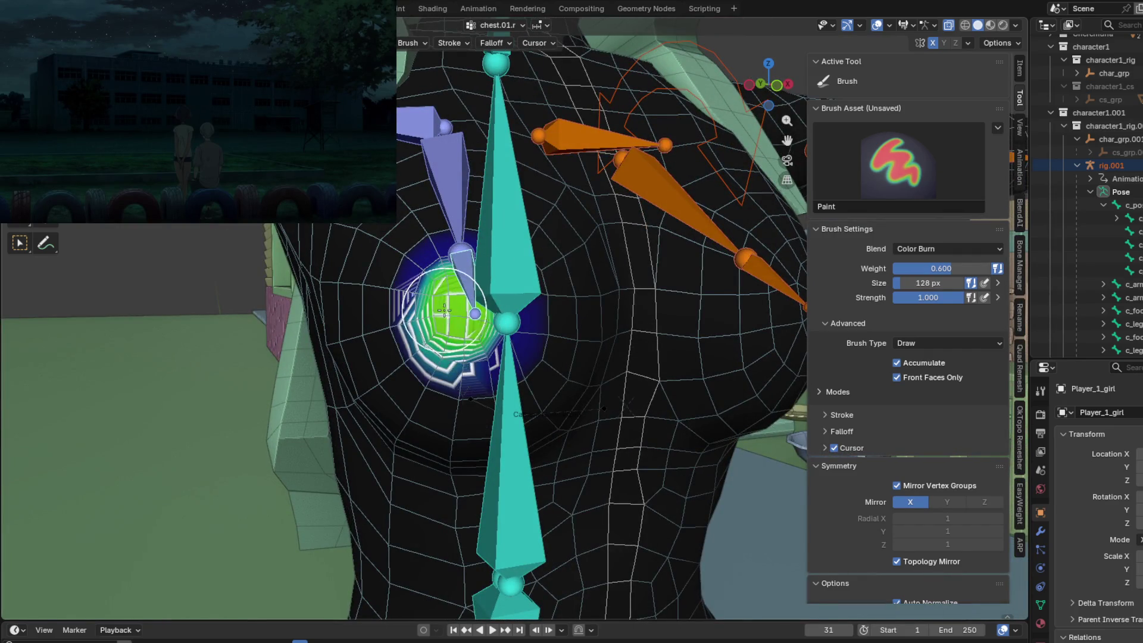
{"action": "left_click", "coordinate": [462, 305], "text": "ctrl"}
{"action": "left_click", "coordinate": [462, 279], "text": "ctrl"}
Inspect the nipple-area weights from several angles, then frame the torso in front view.
{"action": "mouse_move", "coordinate": [462, 279]}
{"action": "middle_mouse_down"}
{"action": "mouse_move", "coordinate": [518, 316]}
{"action": "mouse_move", "coordinate": [545, 308]}
{"action": "middle_mouse_up"}
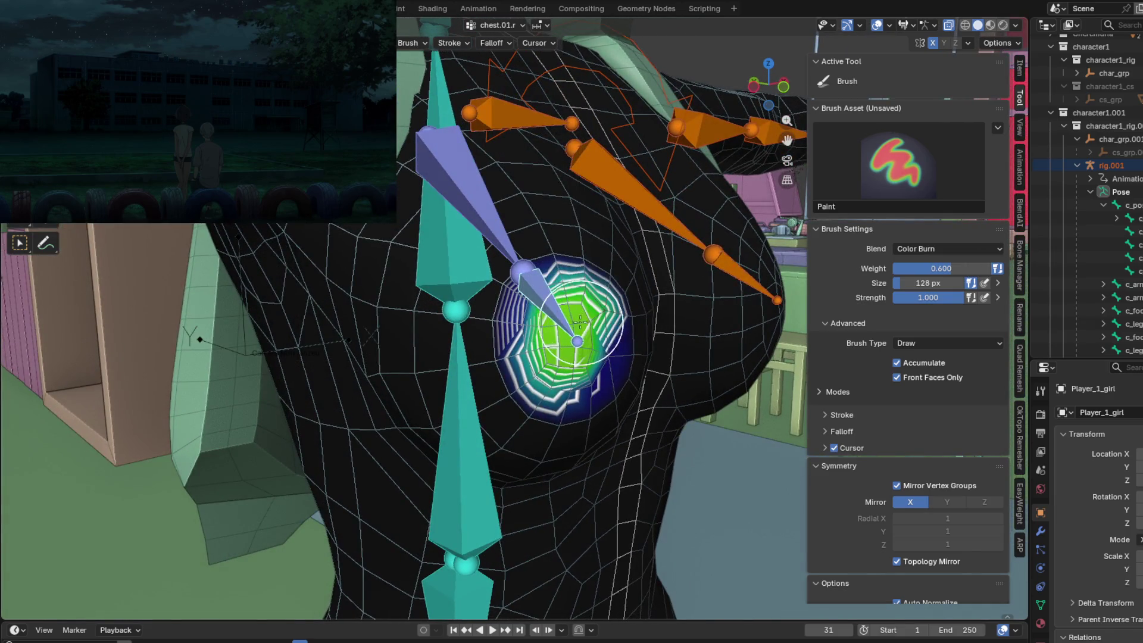
{"action": "middle_click_drag", "start_coordinate": [581, 344], "coordinate": [482, 344]}
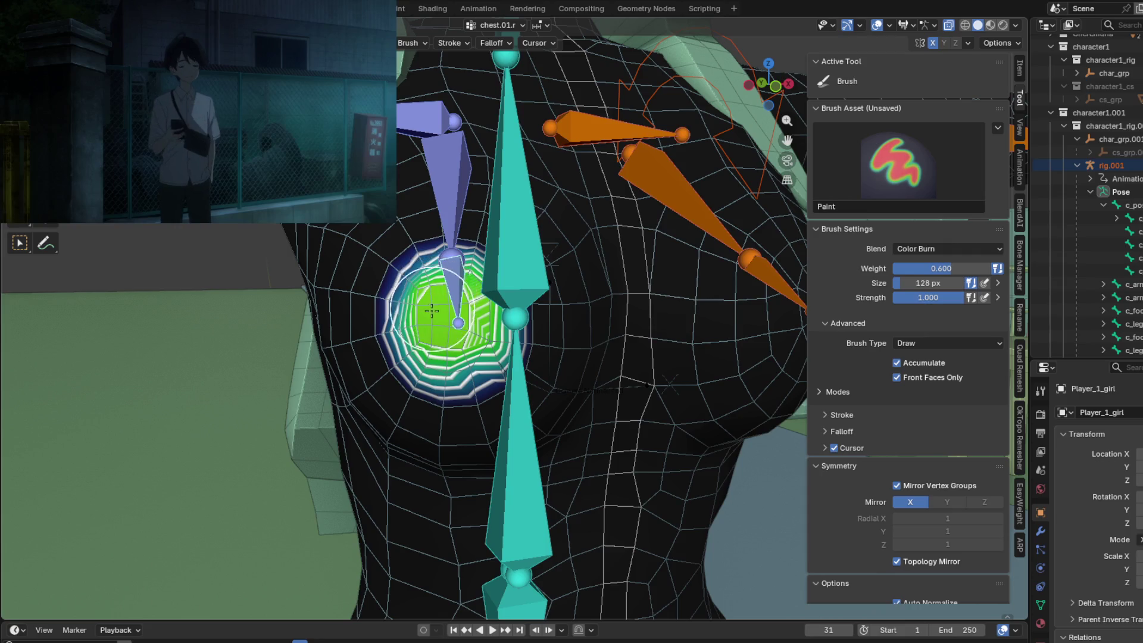
{"action": "middle_click_drag", "start_coordinate": [468, 314], "coordinate": [536, 320]}
{"action": "scroll", "coordinate": [536, 319], "scroll_direction": "up", "scroll_amount": 4}
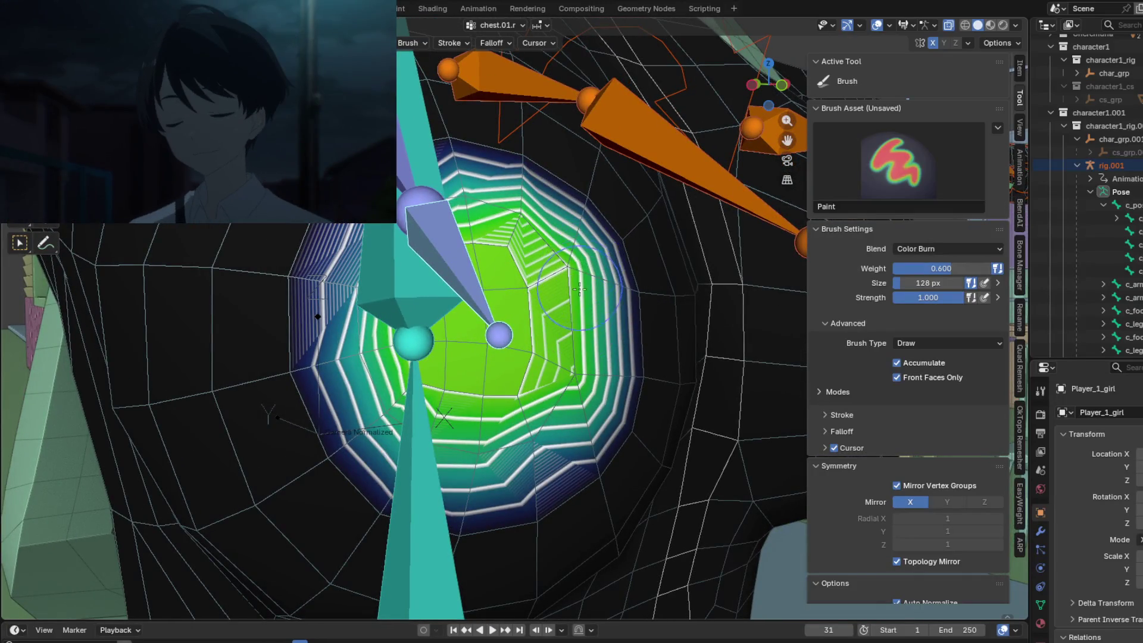
{"action": "mouse_move", "coordinate": [569, 377]}
{"action": "middle_mouse_down"}
{"action": "mouse_move", "coordinate": [557, 363]}
{"action": "mouse_move", "coordinate": [602, 355]}
{"action": "mouse_move", "coordinate": [527, 332]}
{"action": "middle_mouse_up"}
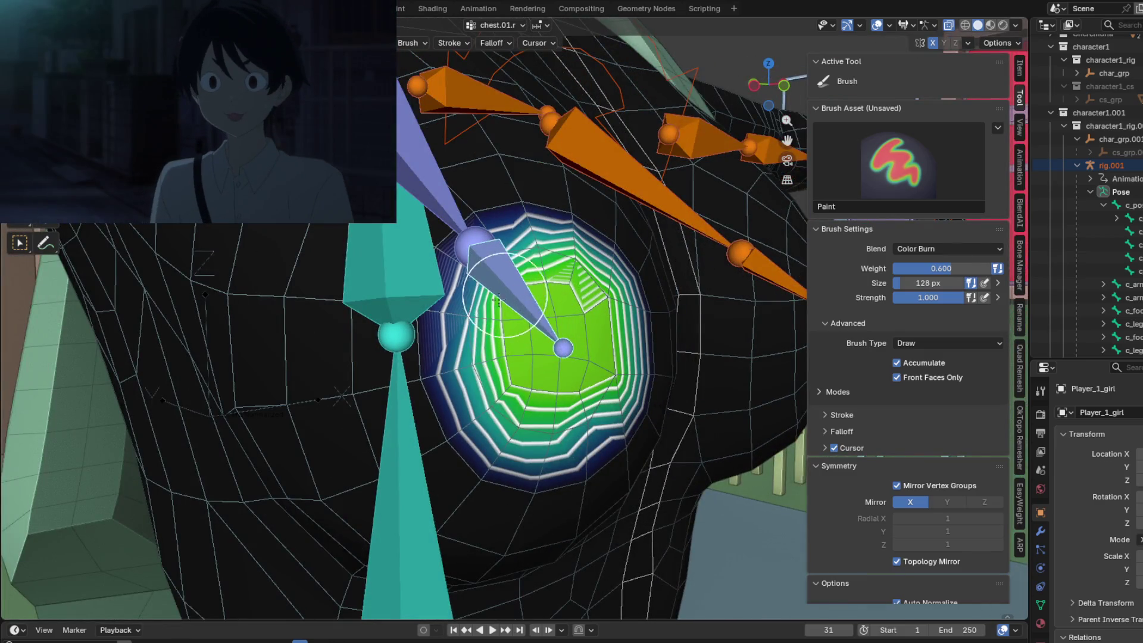
{"action": "scroll", "coordinate": [541, 371], "scroll_direction": "down", "scroll_amount": 4}
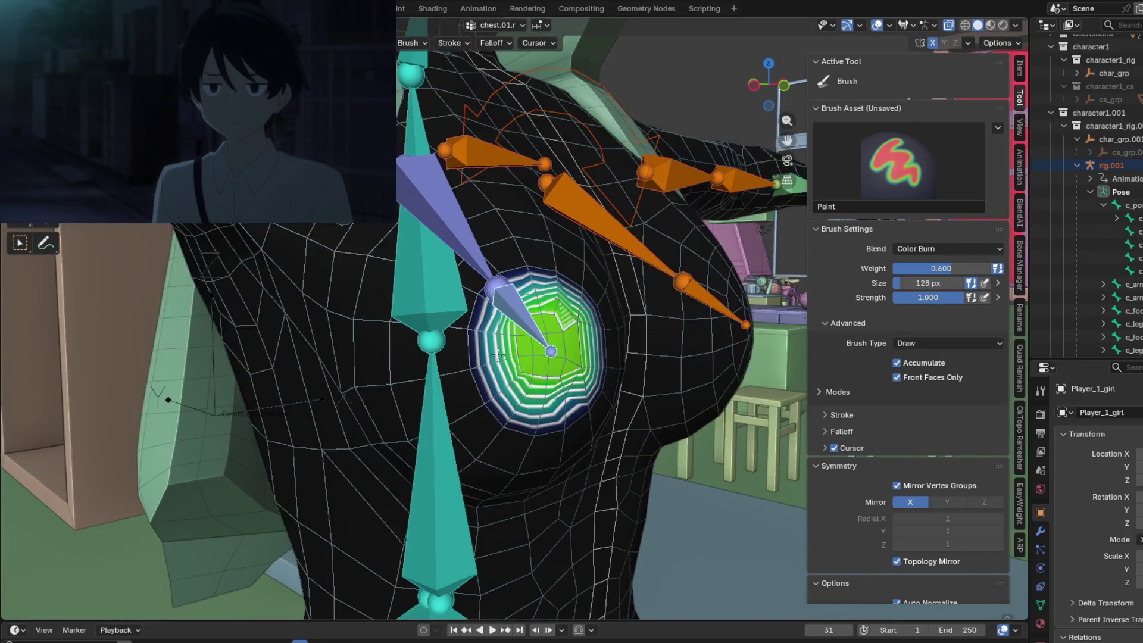
{"action": "key", "text": "KP_1"}
Paint more chest.r weight onto the breast and open the brush Blend mode choices.
{"action": "mouse_move", "coordinate": [585, 379]}
{"action": "middle_mouse_down"}
{"action": "mouse_move", "coordinate": [549, 322]}
{"action": "mouse_move", "coordinate": [478, 314]}
{"action": "middle_mouse_up"}
{"action": "left_click_drag", "start_coordinate": [433, 287], "coordinate": [435, 357]}
{"action": "mouse_move", "coordinate": [435, 358]}
{"action": "middle_mouse_down"}
{"action": "mouse_move", "coordinate": [564, 381]}
{"action": "mouse_move", "coordinate": [512, 344]}
{"action": "middle_mouse_up"}
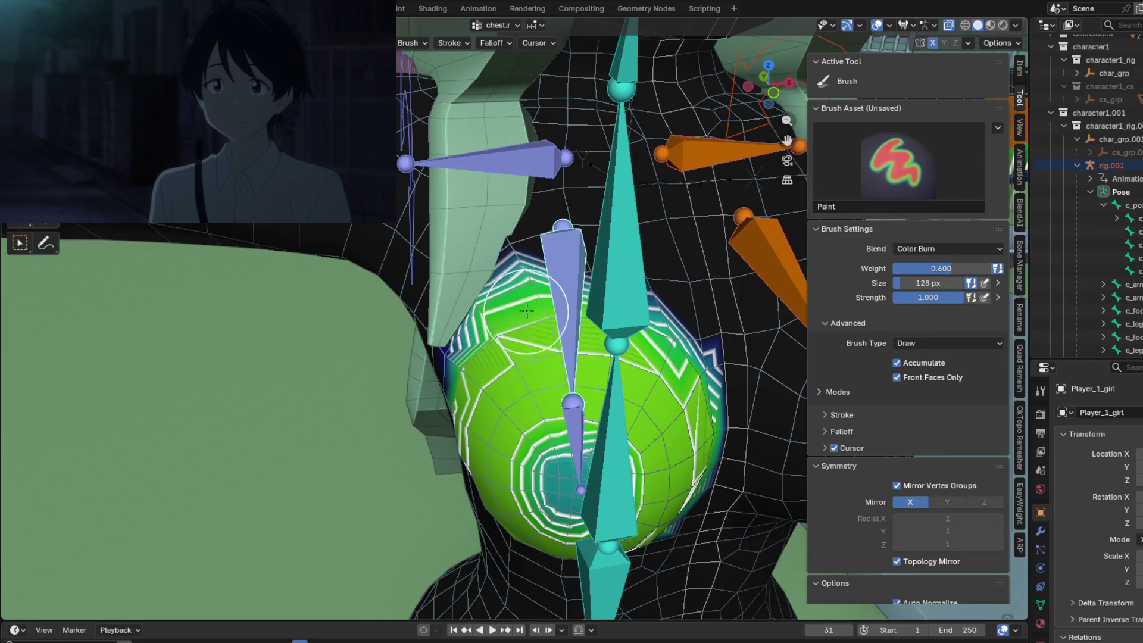
{"action": "mouse_move", "coordinate": [579, 298]}
{"action": "middle_mouse_down"}
{"action": "mouse_move", "coordinate": [532, 318]}
{"action": "mouse_move", "coordinate": [537, 303]}
{"action": "mouse_move", "coordinate": [497, 301]}
{"action": "mouse_move", "coordinate": [671, 302]}
{"action": "mouse_move", "coordinate": [610, 383]}
{"action": "middle_mouse_up"}
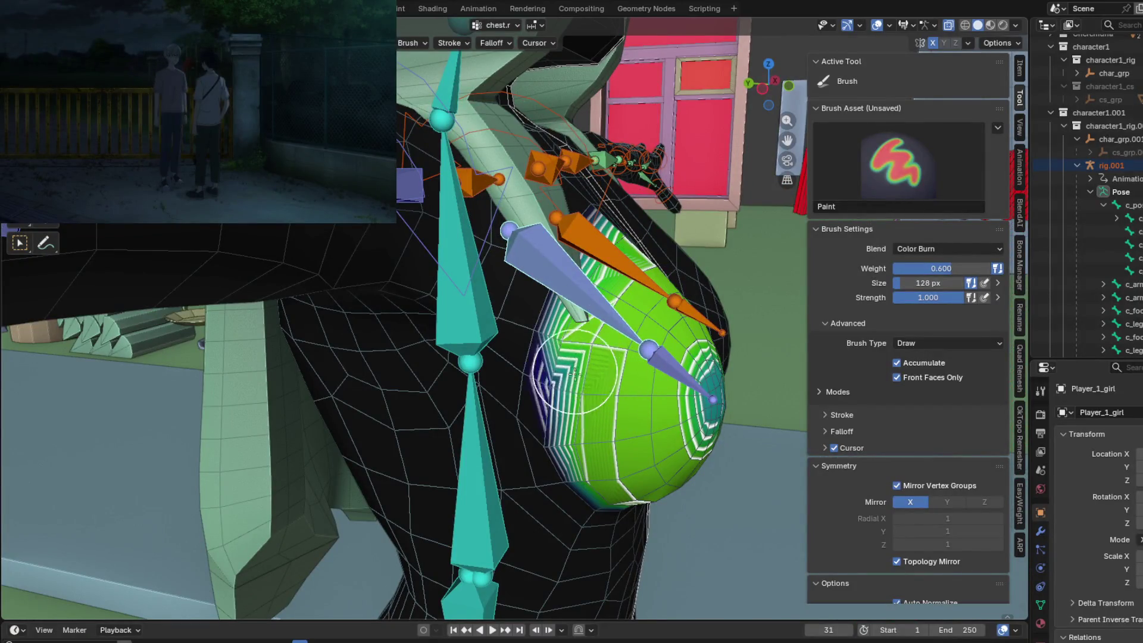
{"action": "mouse_move", "coordinate": [586, 280]}
{"action": "middle_mouse_down"}
{"action": "mouse_move", "coordinate": [480, 305]}
{"action": "mouse_move", "coordinate": [545, 295]}
{"action": "middle_mouse_up"}
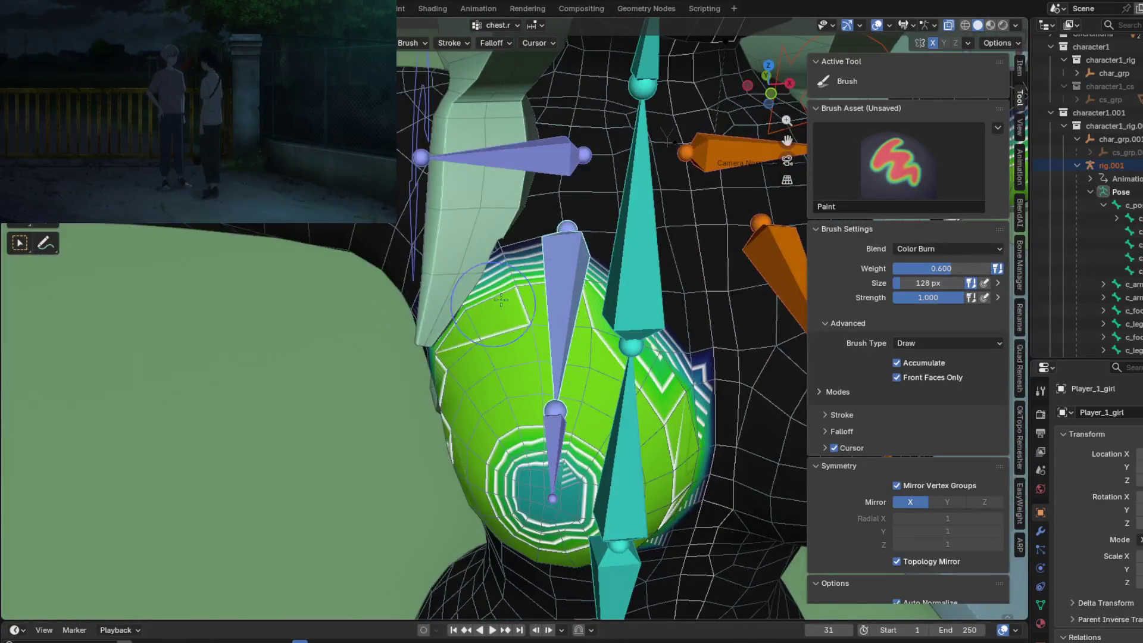
{"action": "left_click", "coordinate": [910, 250]}
Set the brush blend mode to Mix and inspect the chest weights from several angles.
{"action": "left_click", "coordinate": [915, 266]}
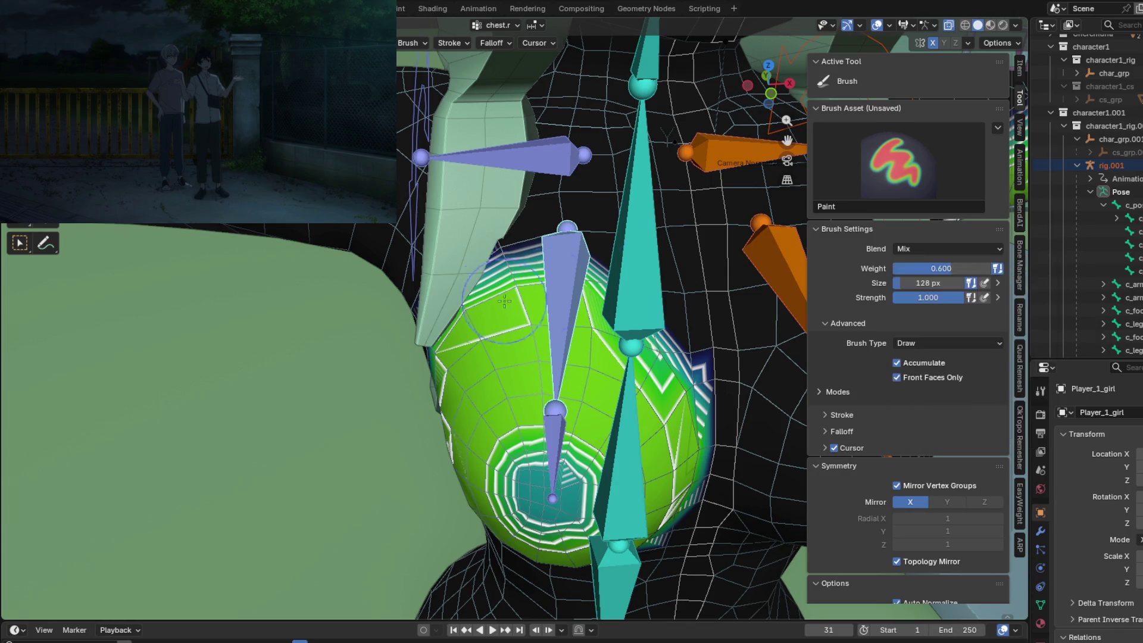
{"action": "middle_click_drag", "start_coordinate": [572, 310], "coordinate": [520, 328]}
{"action": "middle_click_drag", "start_coordinate": [573, 278], "coordinate": [502, 306]}
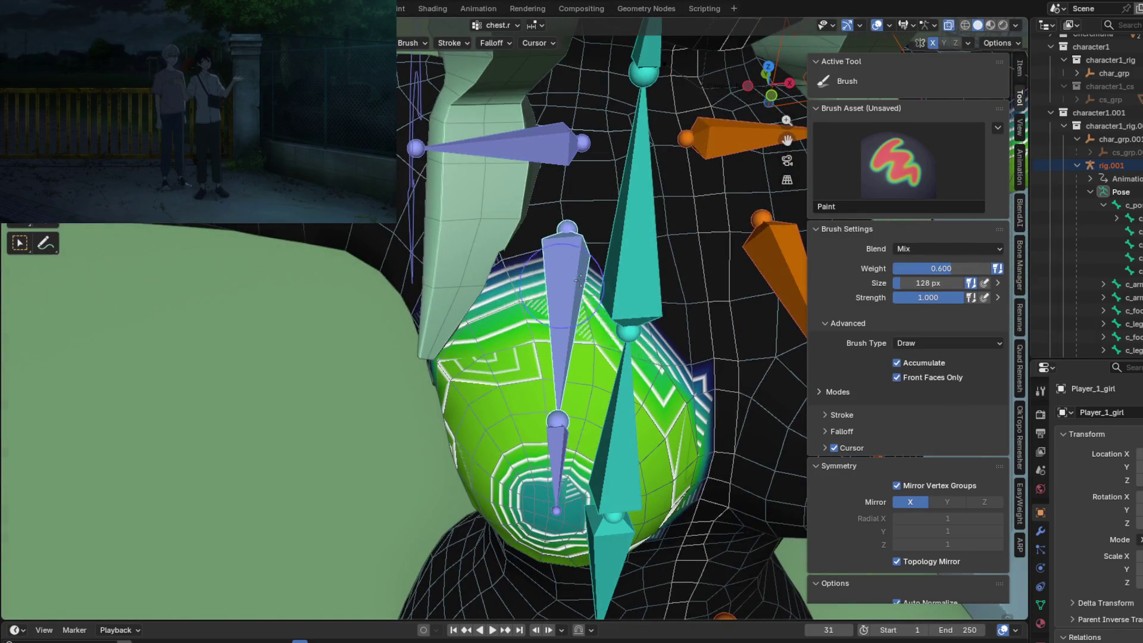
{"action": "middle_click_drag", "start_coordinate": [580, 280], "coordinate": [509, 320]}
{"action": "mouse_move", "coordinate": [647, 378]}
{"action": "middle_mouse_down"}
{"action": "mouse_move", "coordinate": [476, 283]}
{"action": "mouse_move", "coordinate": [548, 394]}
{"action": "middle_mouse_up"}
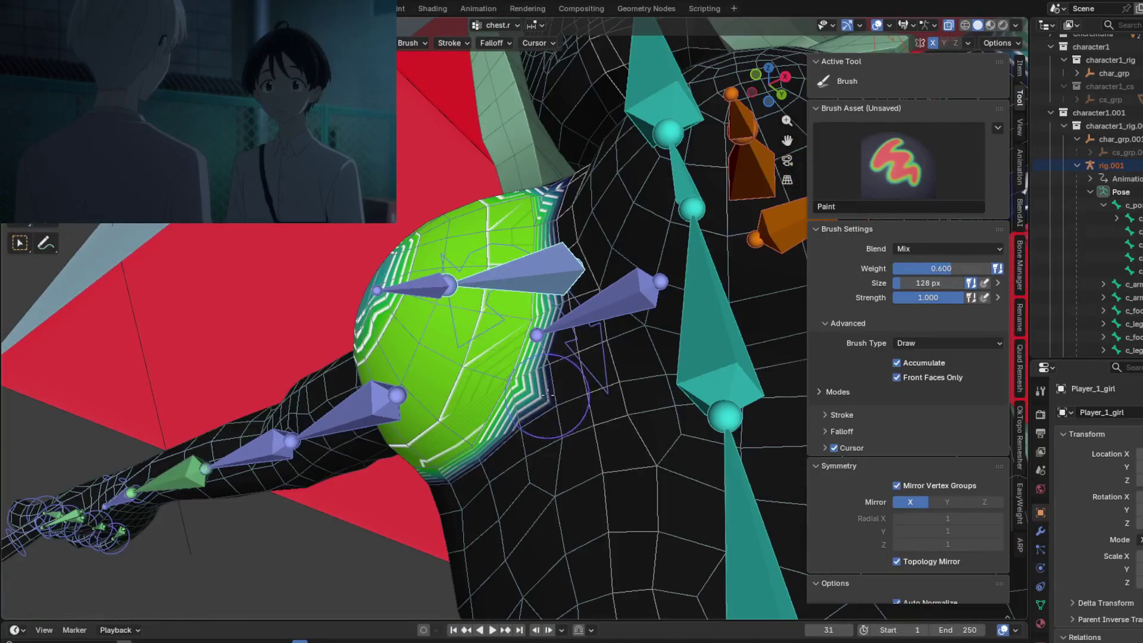
{"action": "middle_click_drag", "start_coordinate": [541, 282], "coordinate": [568, 354]}
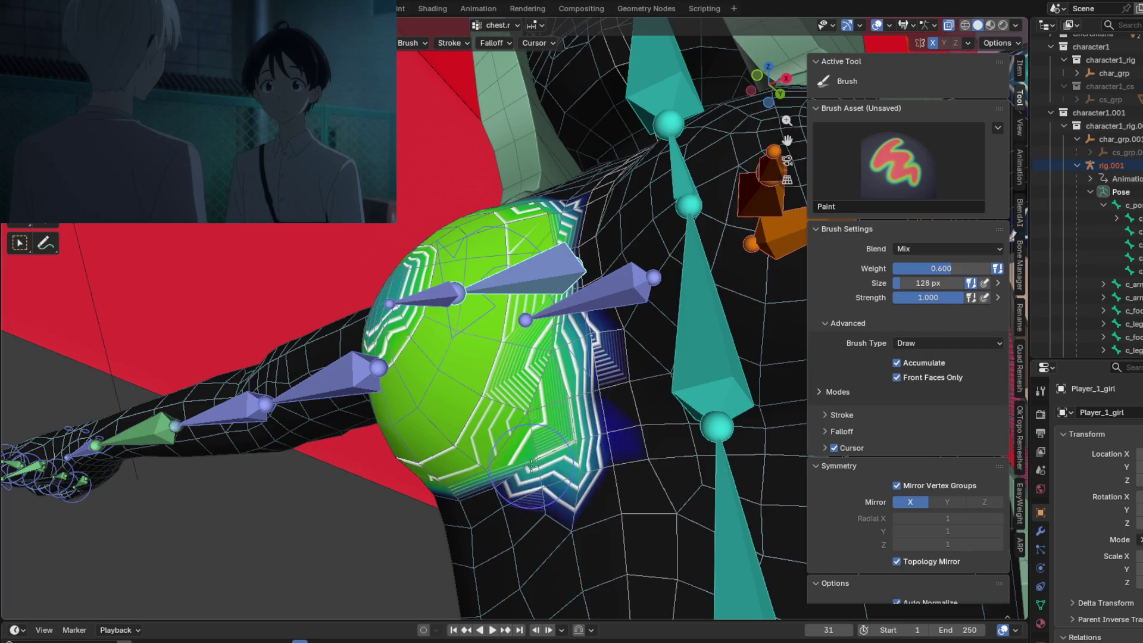
{"action": "mouse_move", "coordinate": [532, 441]}
{"action": "middle_mouse_down"}
{"action": "mouse_move", "coordinate": [569, 317]}
{"action": "mouse_move", "coordinate": [668, 372]}
{"action": "middle_mouse_up"}
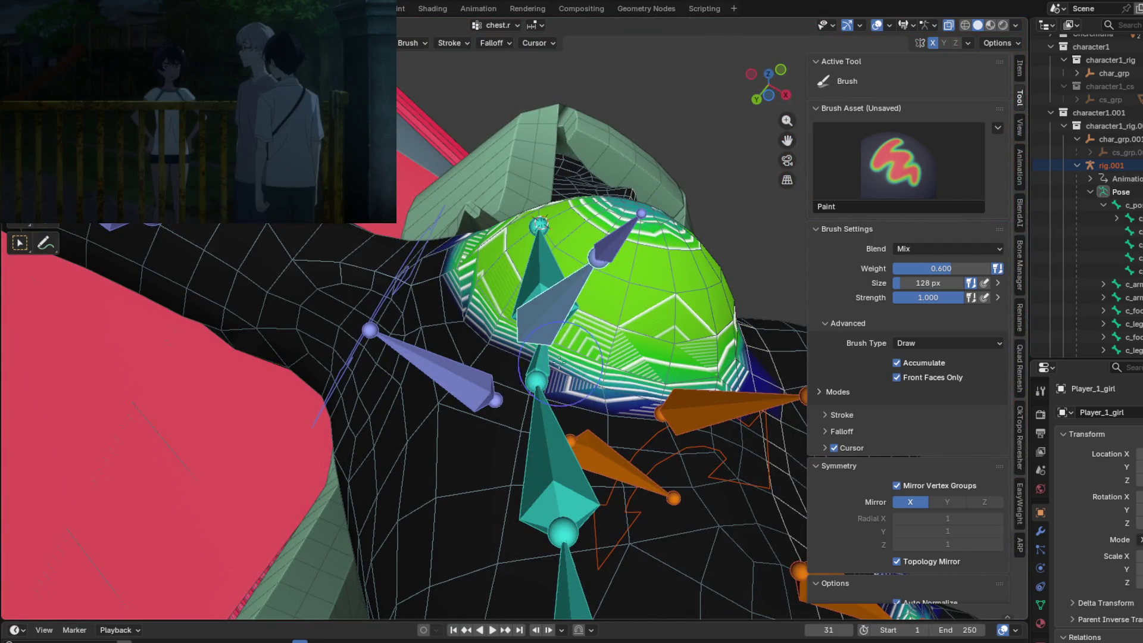
{"action": "middle_click_drag", "start_coordinate": [492, 316], "coordinate": [557, 383]}
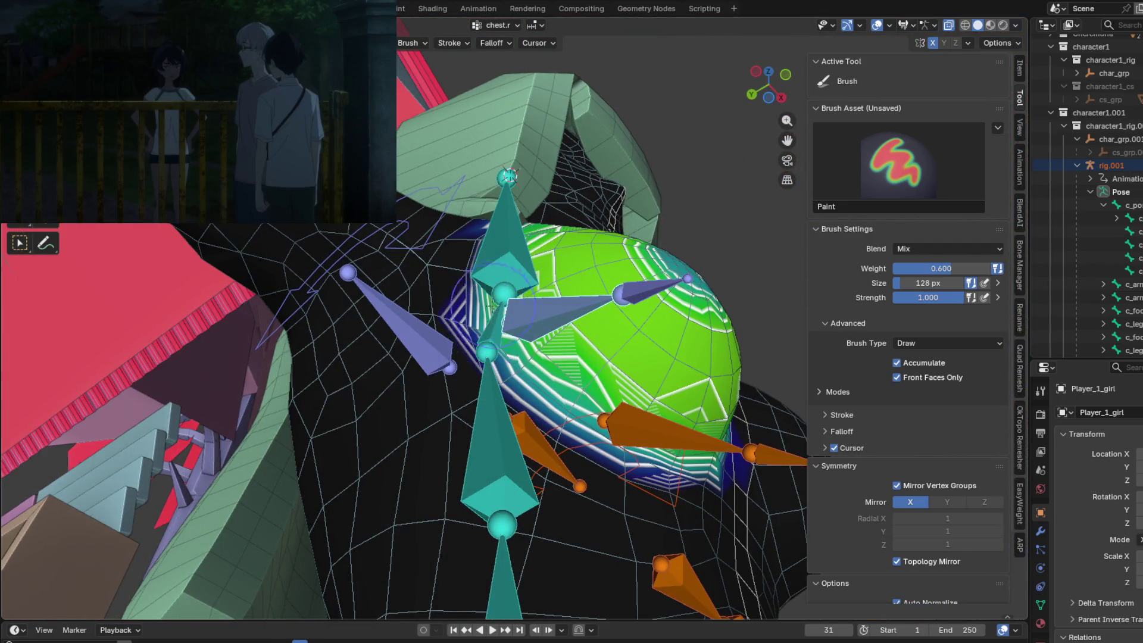
{"action": "middle_click_drag", "start_coordinate": [491, 306], "coordinate": [477, 318]}
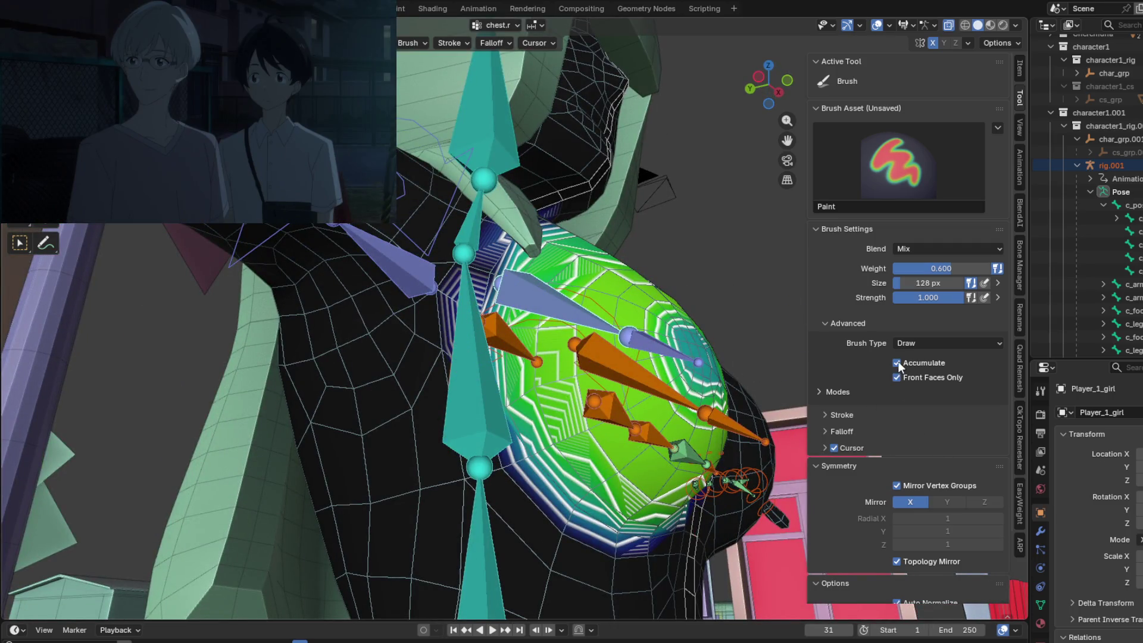
Paint chest.r weight along the breast's lower-left edge and over the upper chest at weight 0.600.
{"action": "mouse_move", "coordinate": [494, 377]}
{"action": "left_mouse_down"}
{"action": "mouse_move", "coordinate": [444, 387]}
{"action": "mouse_move", "coordinate": [518, 530]}
{"action": "mouse_move", "coordinate": [561, 528]}
{"action": "left_mouse_up"}
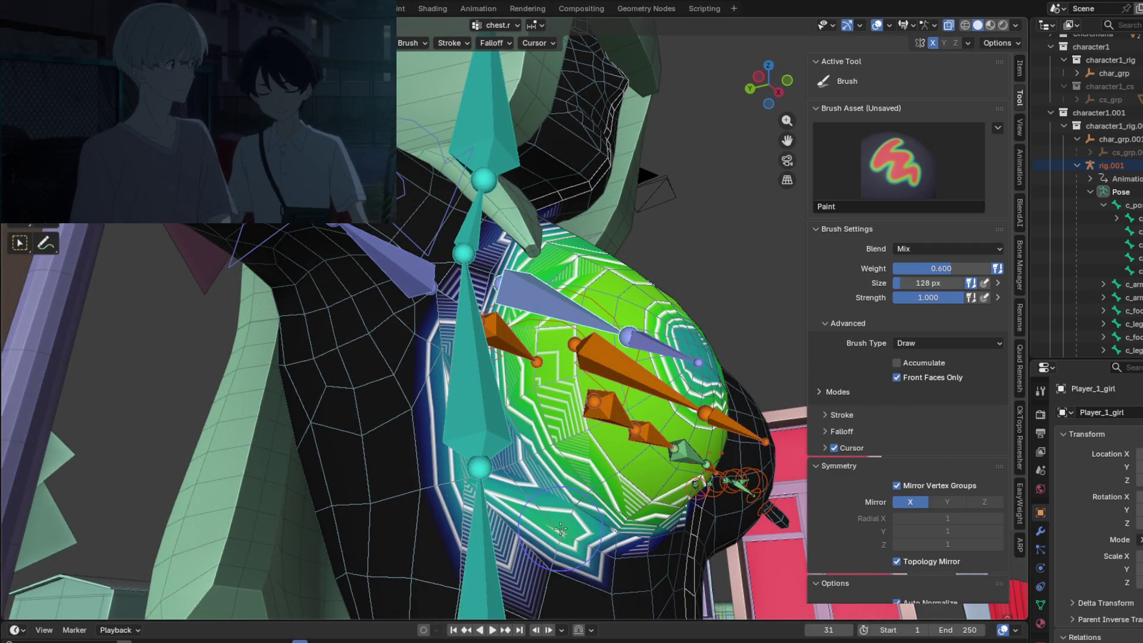
{"action": "mouse_move", "coordinate": [612, 525]}
{"action": "middle_mouse_down", "text": "shift"}
{"action": "mouse_move", "coordinate": [533, 462]}
{"action": "mouse_move", "coordinate": [423, 417]}
{"action": "middle_mouse_up", "text": "shift"}
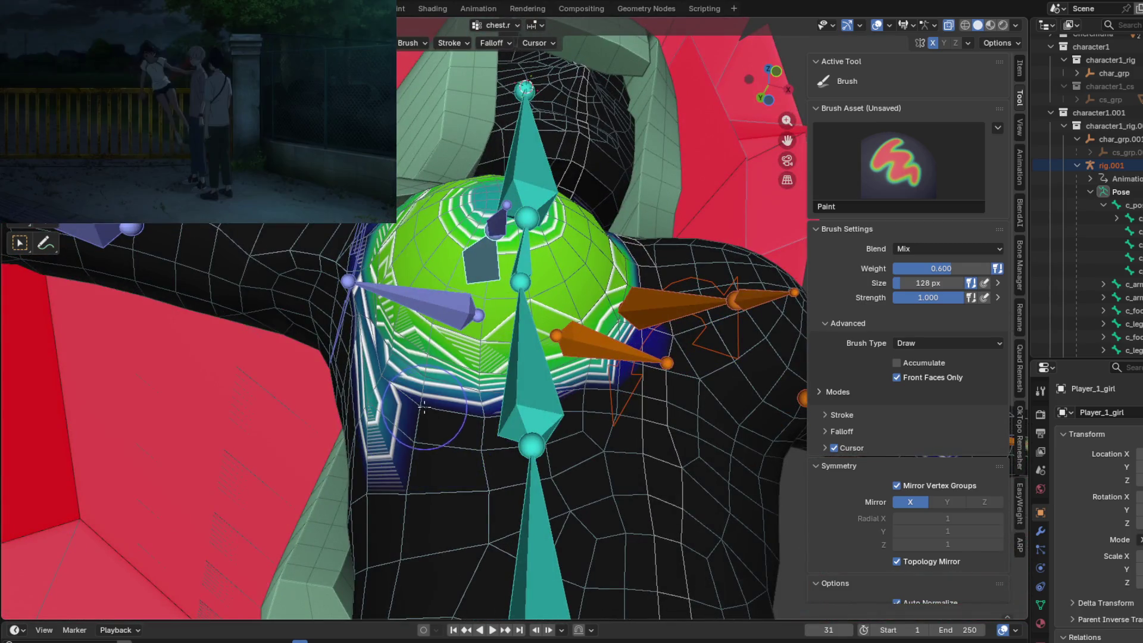
{"action": "middle_click_drag", "start_coordinate": [549, 421], "coordinate": [484, 428]}
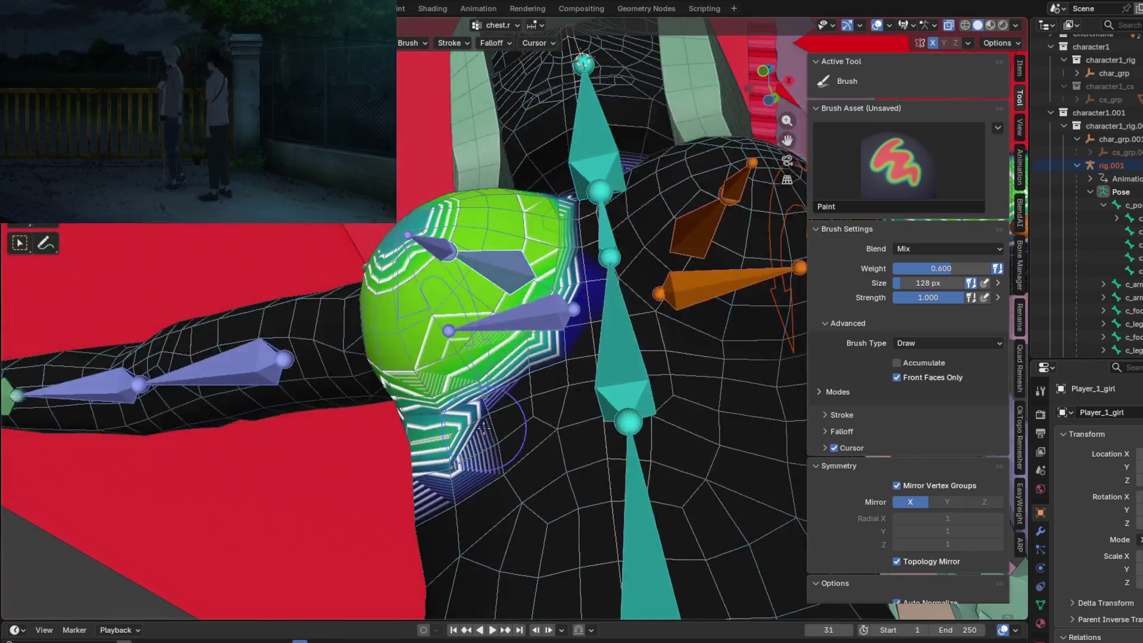
{"action": "mouse_move", "coordinate": [517, 390]}
{"action": "middle_mouse_down"}
{"action": "mouse_move", "coordinate": [562, 417]}
{"action": "mouse_move", "coordinate": [551, 375]}
{"action": "middle_mouse_up"}
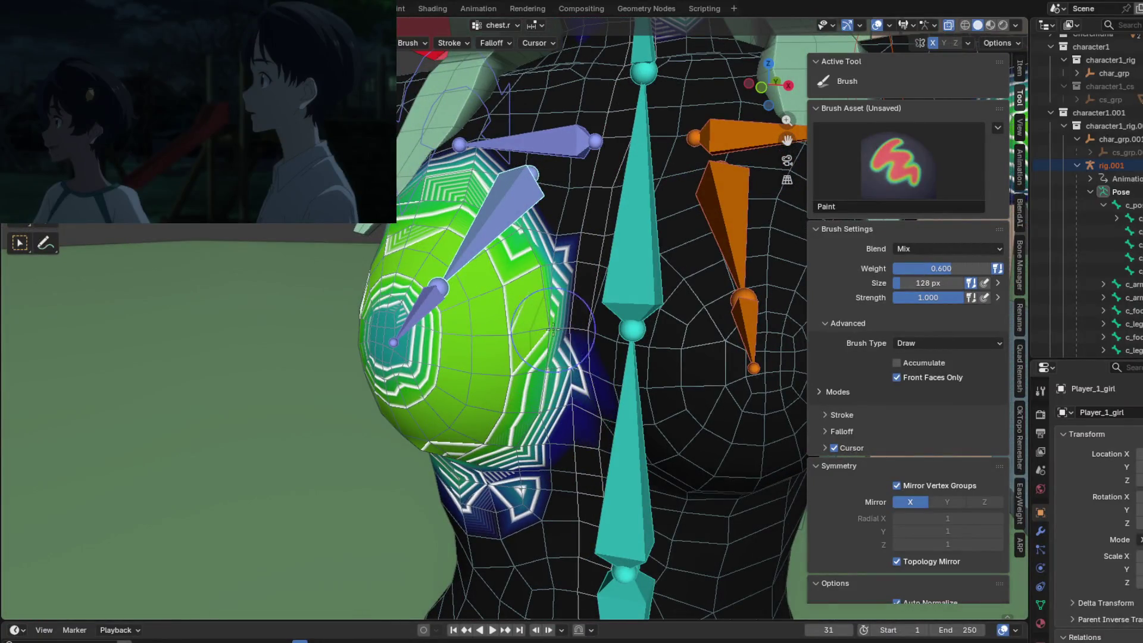
{"action": "left_click_drag", "start_coordinate": [564, 273], "coordinate": [578, 280]}
{"action": "middle_click_drag", "start_coordinate": [577, 280], "coordinate": [603, 291], "text": "shift"}
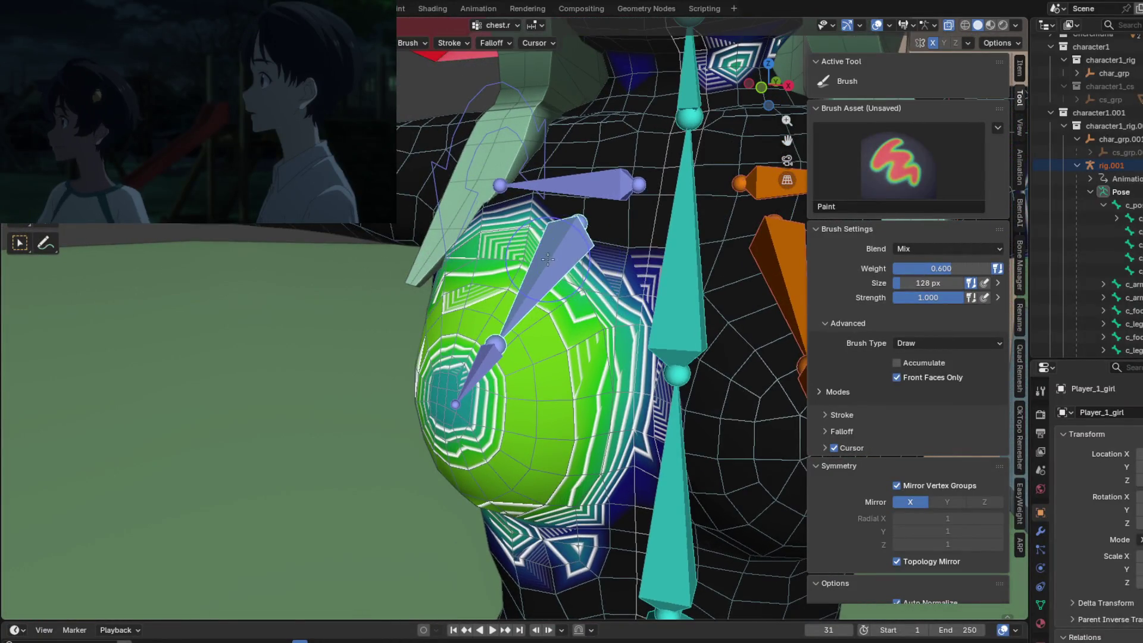
{"action": "mouse_move", "coordinate": [547, 259]}
{"action": "middle_mouse_down"}
{"action": "mouse_move", "coordinate": [599, 262]}
{"action": "mouse_move", "coordinate": [504, 215]}
{"action": "mouse_move", "coordinate": [531, 222]}
{"action": "mouse_move", "coordinate": [520, 275]}
{"action": "mouse_move", "coordinate": [469, 260]}
{"action": "mouse_move", "coordinate": [480, 247]}
{"action": "mouse_move", "coordinate": [452, 239]}
{"action": "mouse_move", "coordinate": [446, 338]}
{"action": "middle_mouse_up"}
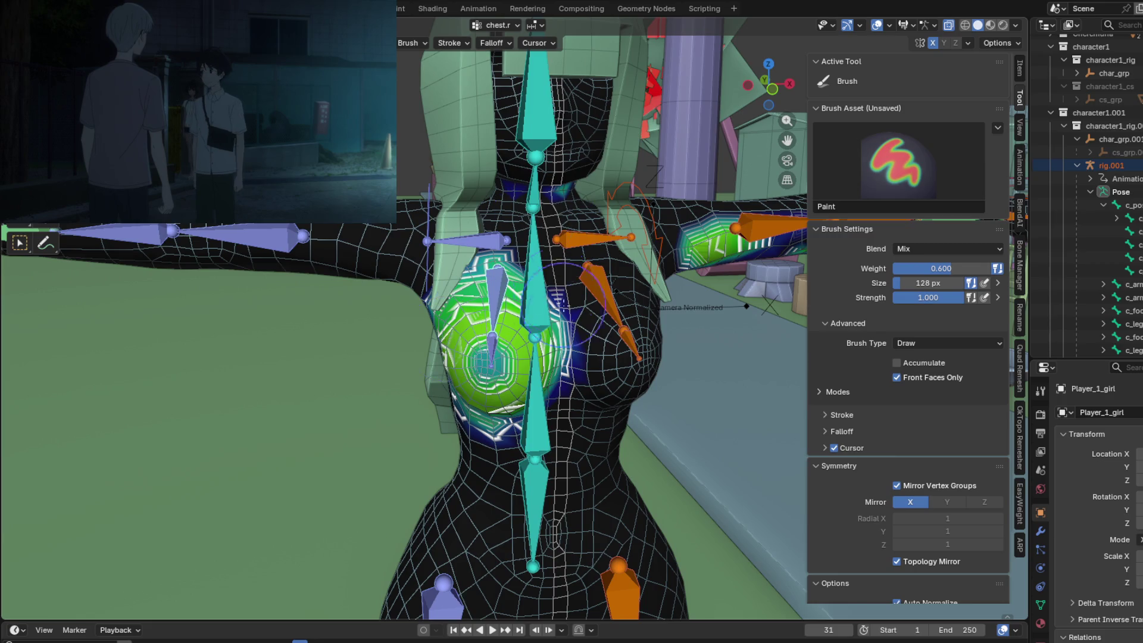
{"action": "key", "text": "ctrl+Tab"}
Put the armature in Pose Mode and make the Main bone collection visible in Bone Manager.
{"action": "left_click", "coordinate": [460, 325]}
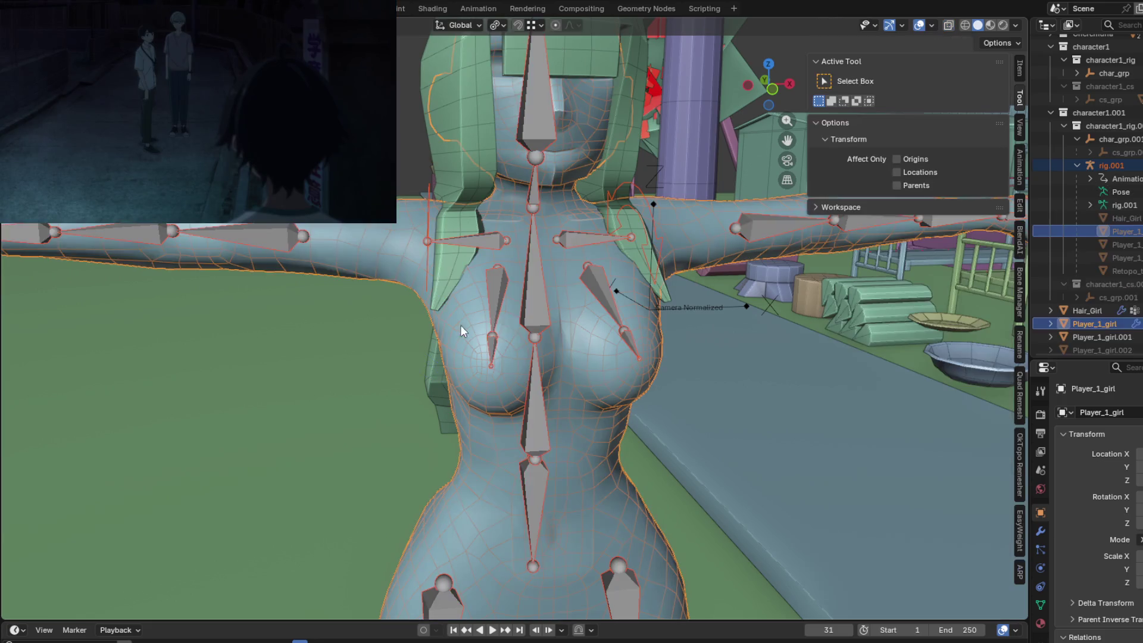
{"action": "left_click", "coordinate": [537, 288]}
{"action": "key", "text": "ctrl+Tab"}
{"action": "mouse_move", "coordinate": [537, 288]}
{"action": "middle_mouse_down"}
{"action": "mouse_move", "coordinate": [567, 278]}
{"action": "mouse_move", "coordinate": [486, 303]}
{"action": "mouse_move", "coordinate": [449, 288]}
{"action": "middle_mouse_up"}
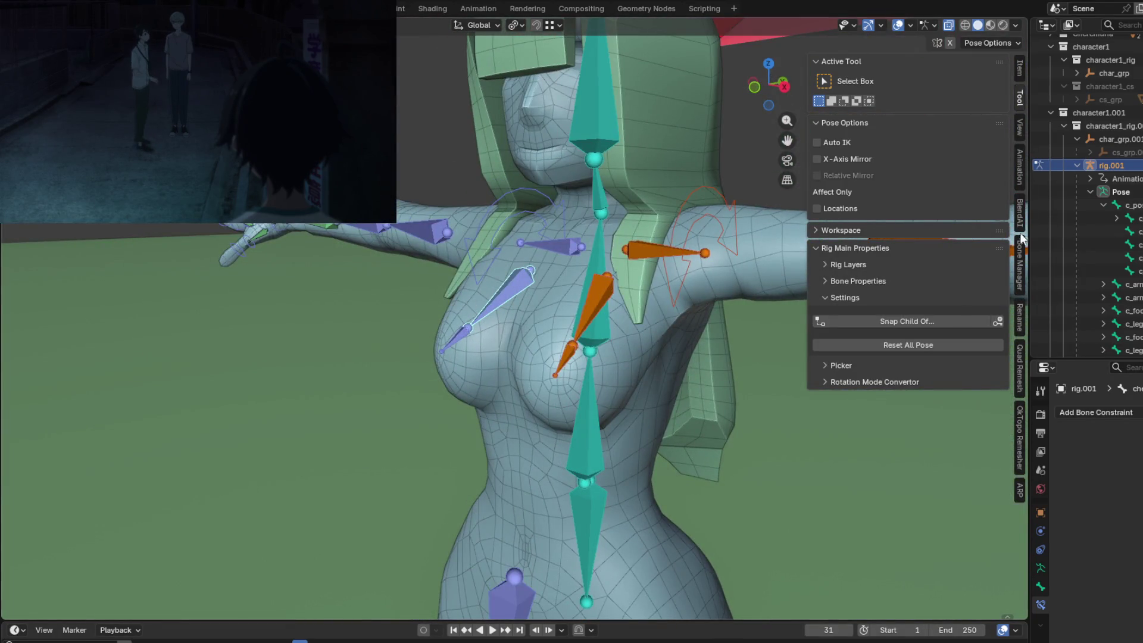
{"action": "left_click", "coordinate": [1020, 271]}
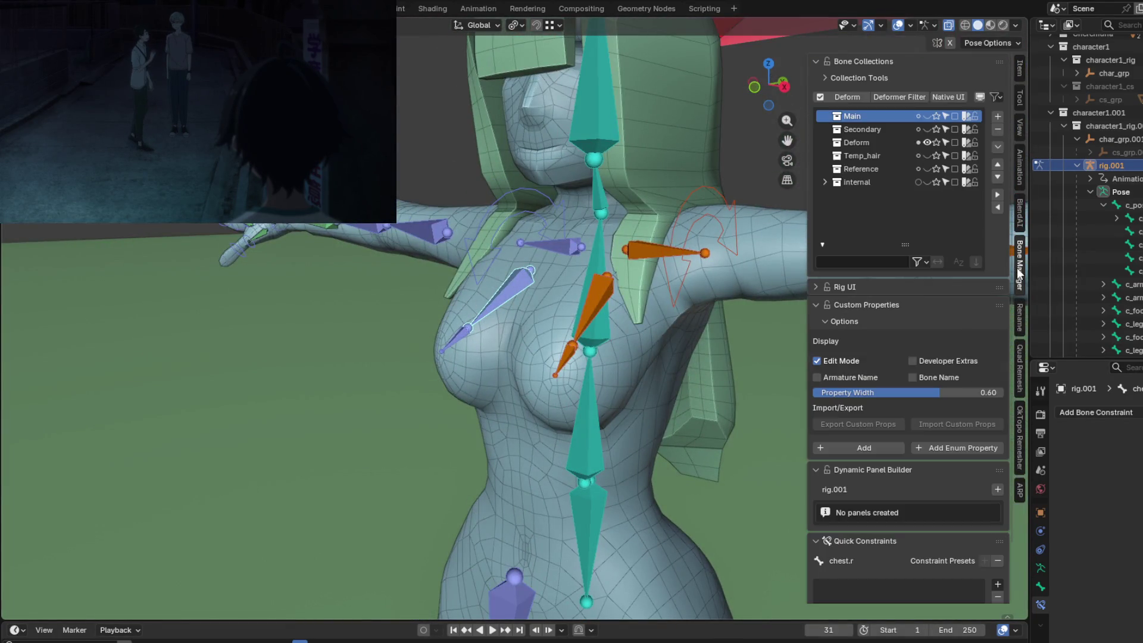
{"action": "left_click", "coordinate": [927, 117]}
Move the chest IK bone lower to test the chest deformation, cancelling the second move.
{"action": "middle_click_drag", "start_coordinate": [760, 195], "coordinate": [506, 349]}
{"action": "middle_click_drag", "start_coordinate": [454, 388], "coordinate": [424, 352]}
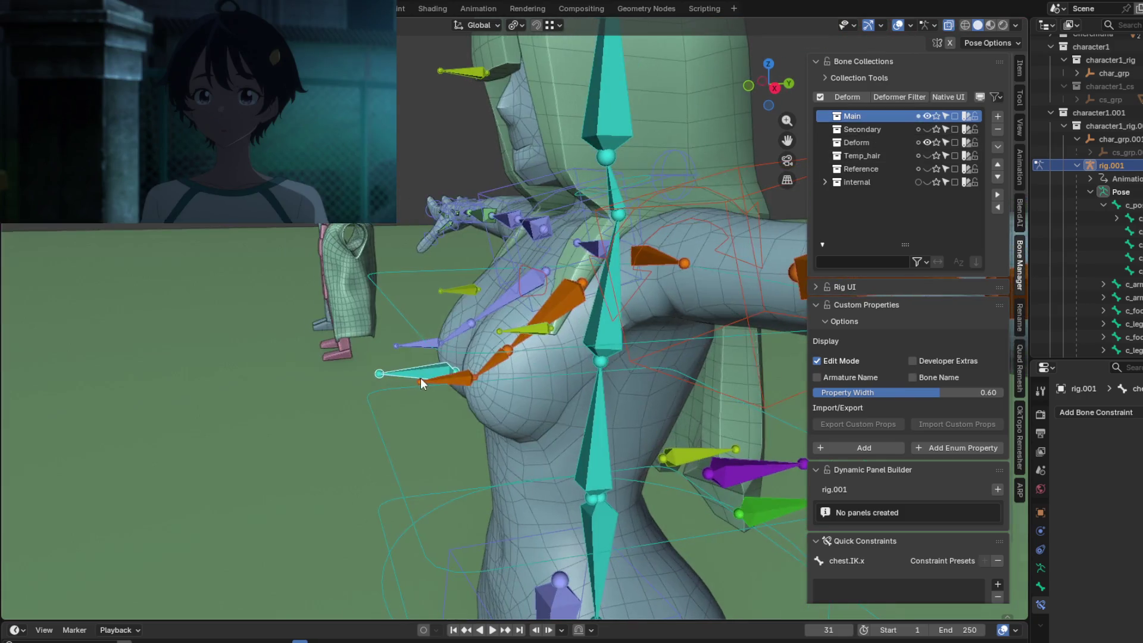
{"action": "key", "text": "g"}
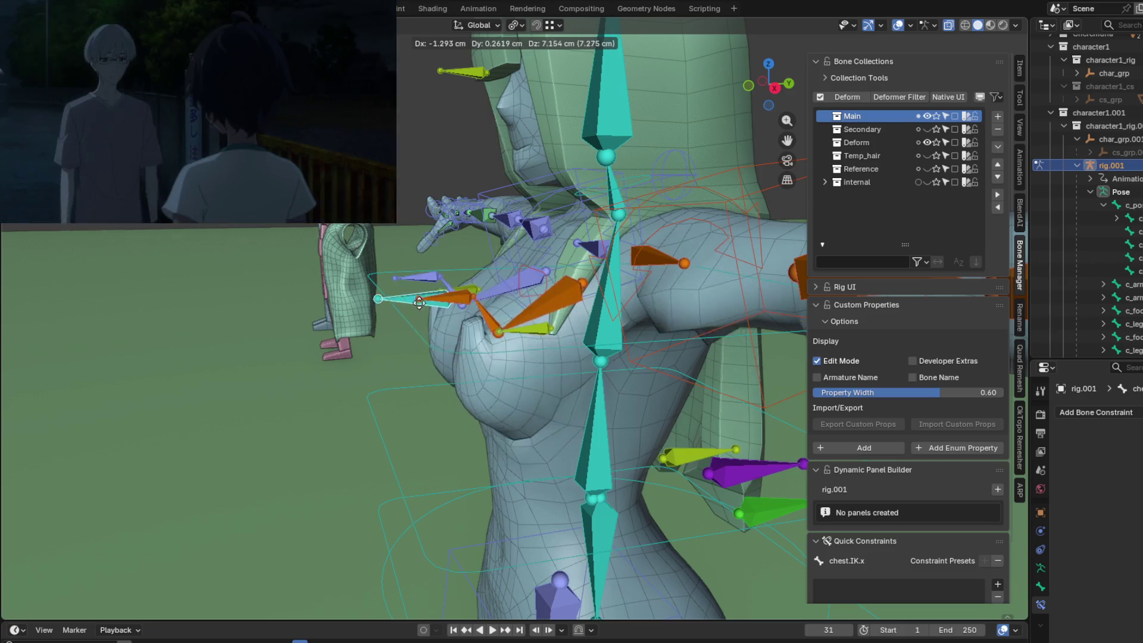
{"action": "left_click", "coordinate": [419, 377]}
{"action": "mouse_move", "coordinate": [398, 329]}
{"action": "middle_mouse_down"}
{"action": "mouse_move", "coordinate": [621, 310]}
{"action": "mouse_move", "coordinate": [402, 336]}
{"action": "mouse_move", "coordinate": [345, 393]}
{"action": "mouse_move", "coordinate": [295, 382]}
{"action": "middle_mouse_up"}
{"action": "key", "text": "g"}
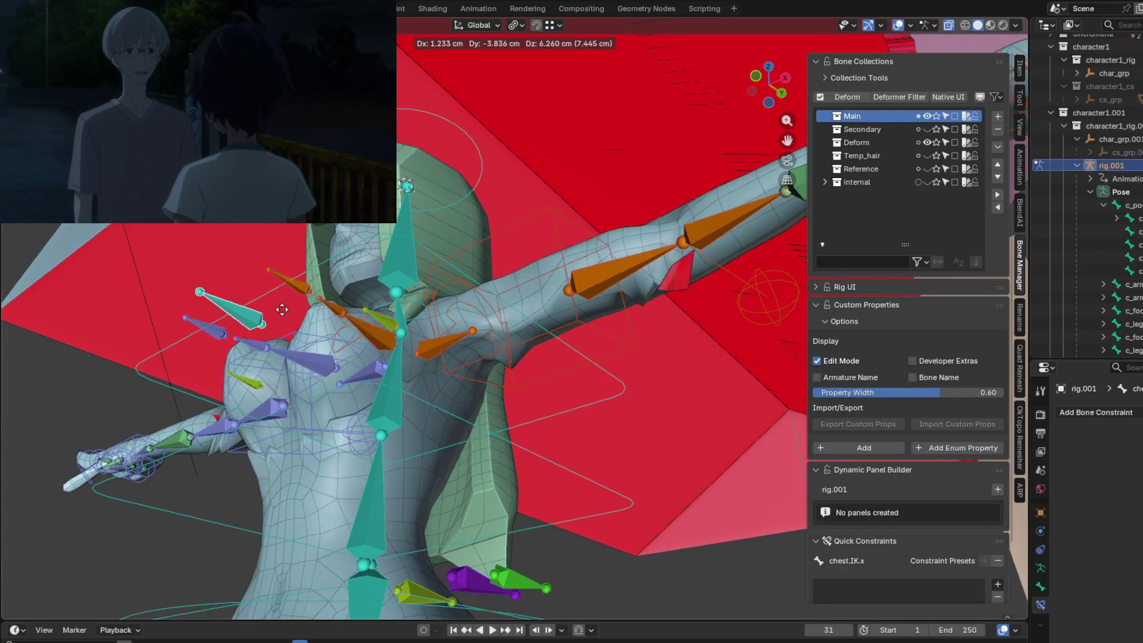
{"action": "right_click", "coordinate": [406, 185]}
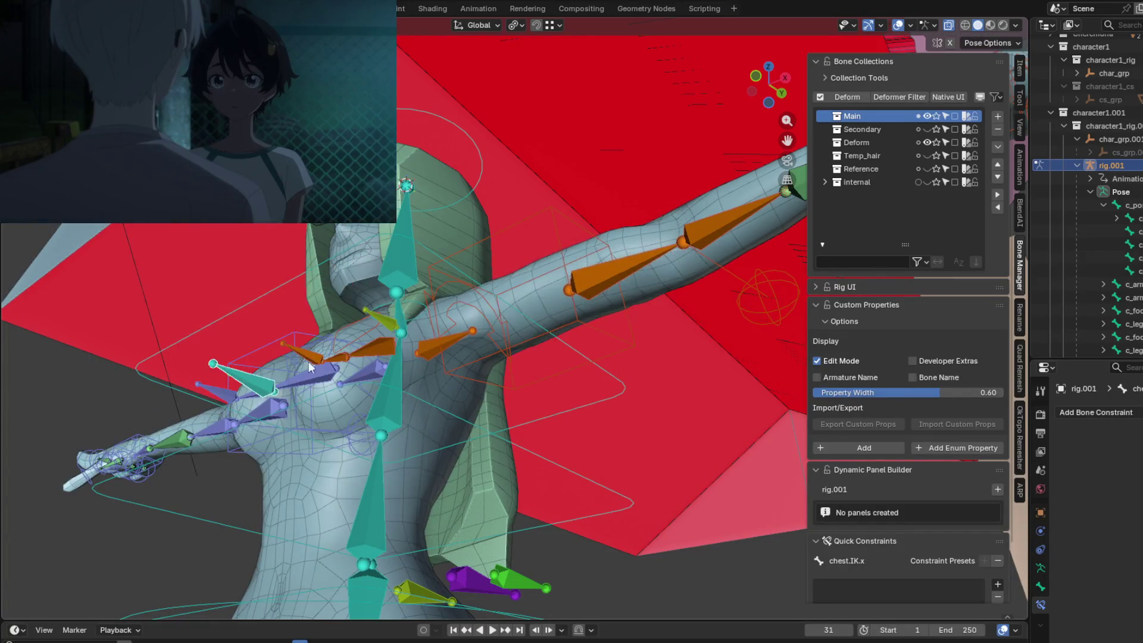
{"action": "mouse_move", "coordinate": [407, 185]}
{"action": "middle_mouse_down"}
{"action": "mouse_move", "coordinate": [519, 441]}
{"action": "mouse_move", "coordinate": [507, 376]}
{"action": "mouse_move", "coordinate": [586, 495]}
{"action": "mouse_move", "coordinate": [636, 431]}
{"action": "mouse_move", "coordinate": [613, 396]}
{"action": "mouse_move", "coordinate": [536, 428]}
{"action": "mouse_move", "coordinate": [627, 296]}
{"action": "mouse_move", "coordinate": [578, 359]}
{"action": "mouse_move", "coordinate": [529, 376]}
{"action": "middle_mouse_up"}
{"action": "key", "text": "ctrl+Tab"}
{"action": "key", "text": "ctrl+Tab"}
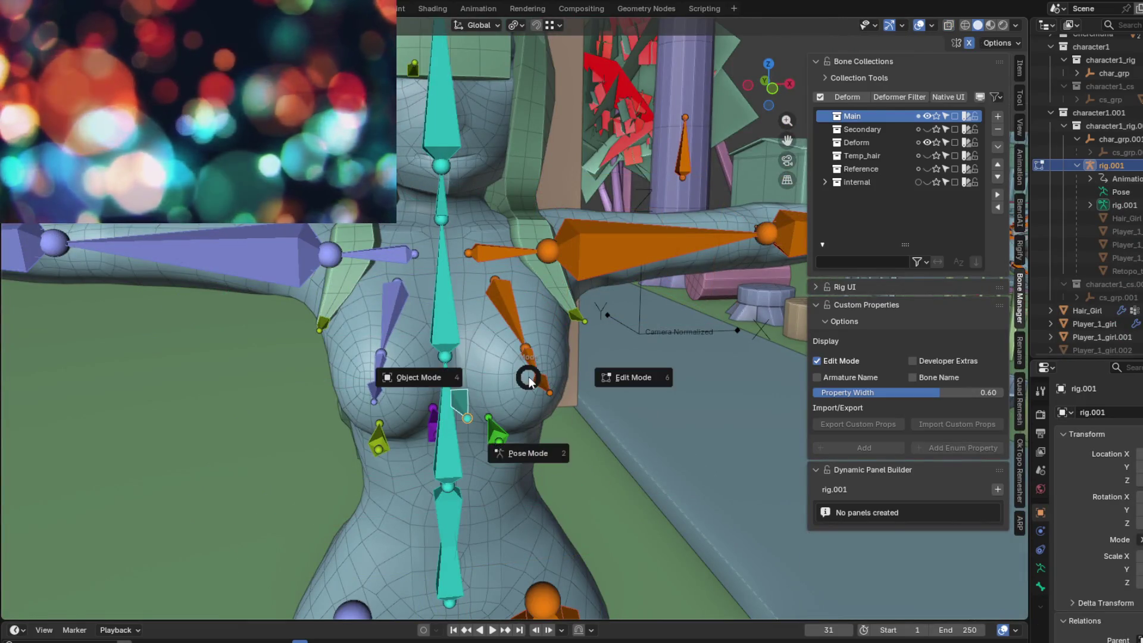
Put the armature in Edit Mode, then switch the body mesh Player_1_girl into Weight Paint mode.
{"action": "key", "text": "6"}
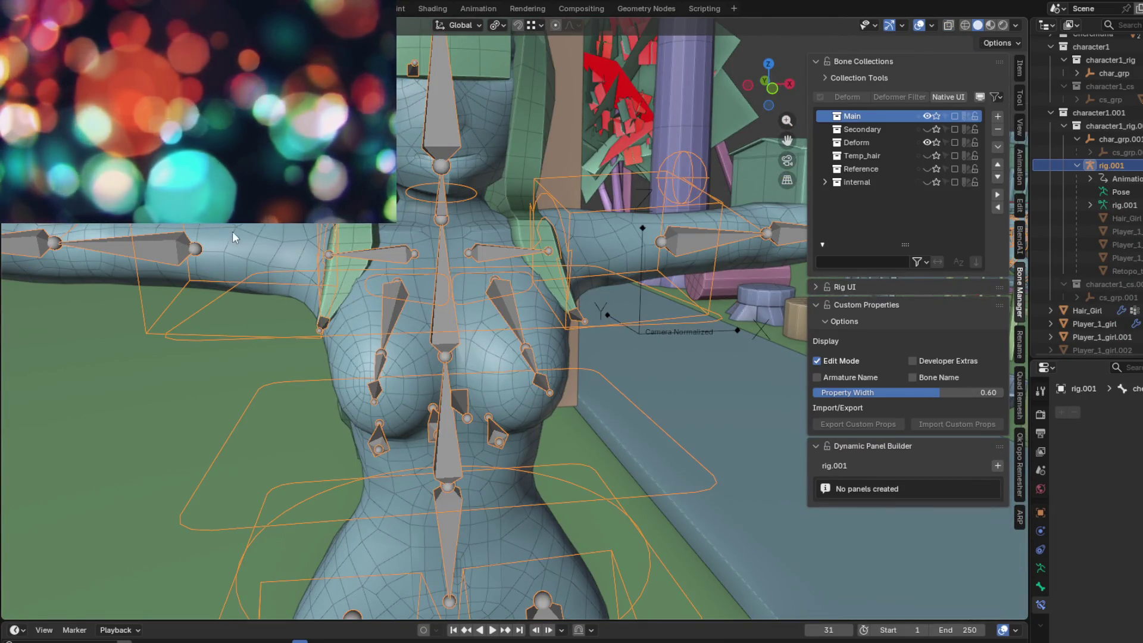
{"action": "left_click", "coordinate": [284, 251]}
{"action": "key", "text": "9"}
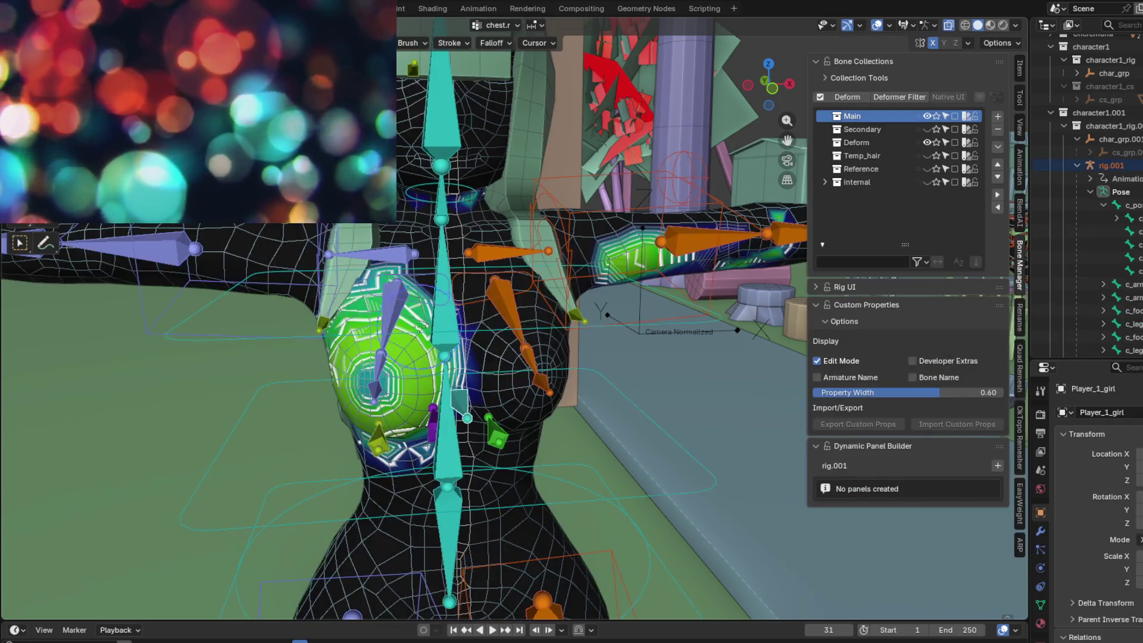
{"action": "middle_click_drag", "start_coordinate": [646, 274], "coordinate": [575, 268]}
{"action": "mouse_move", "coordinate": [638, 359]}
{"action": "middle_mouse_down"}
{"action": "mouse_move", "coordinate": [432, 380]}
{"action": "mouse_move", "coordinate": [454, 258]}
{"action": "middle_mouse_up"}
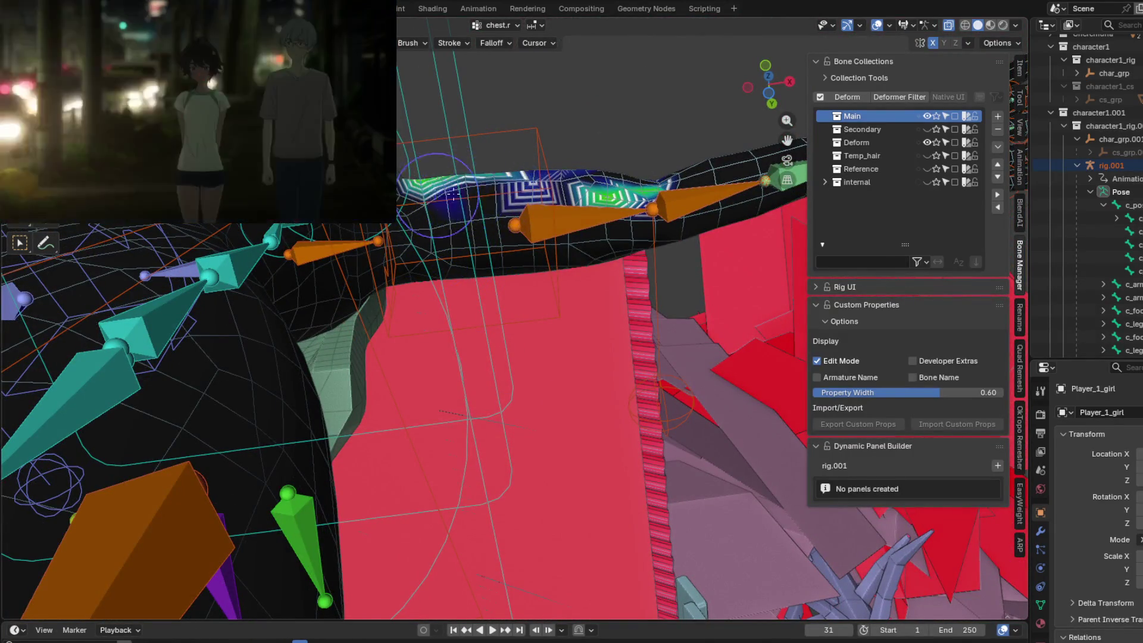
{"action": "middle_click_drag", "start_coordinate": [453, 195], "coordinate": [470, 285]}
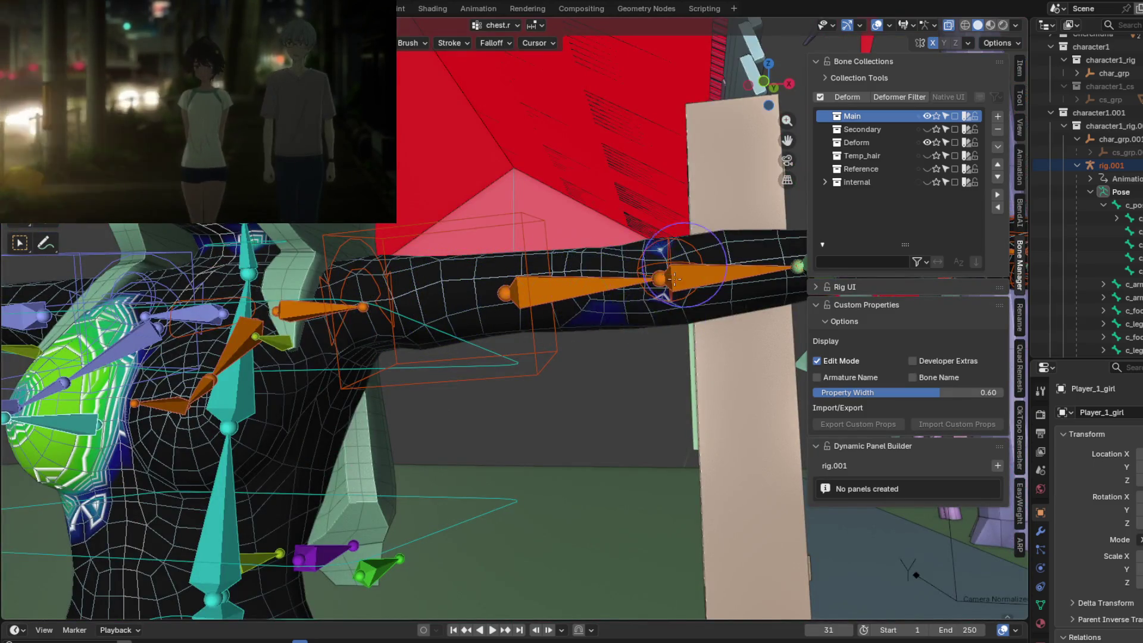
{"action": "mouse_move", "coordinate": [643, 284]}
{"action": "middle_mouse_down"}
{"action": "mouse_move", "coordinate": [576, 346]}
{"action": "mouse_move", "coordinate": [641, 277]}
{"action": "middle_mouse_up"}
{"action": "middle_click_drag", "start_coordinate": [495, 288], "coordinate": [412, 332]}
{"action": "middle_click_drag", "start_coordinate": [280, 232], "coordinate": [432, 342]}
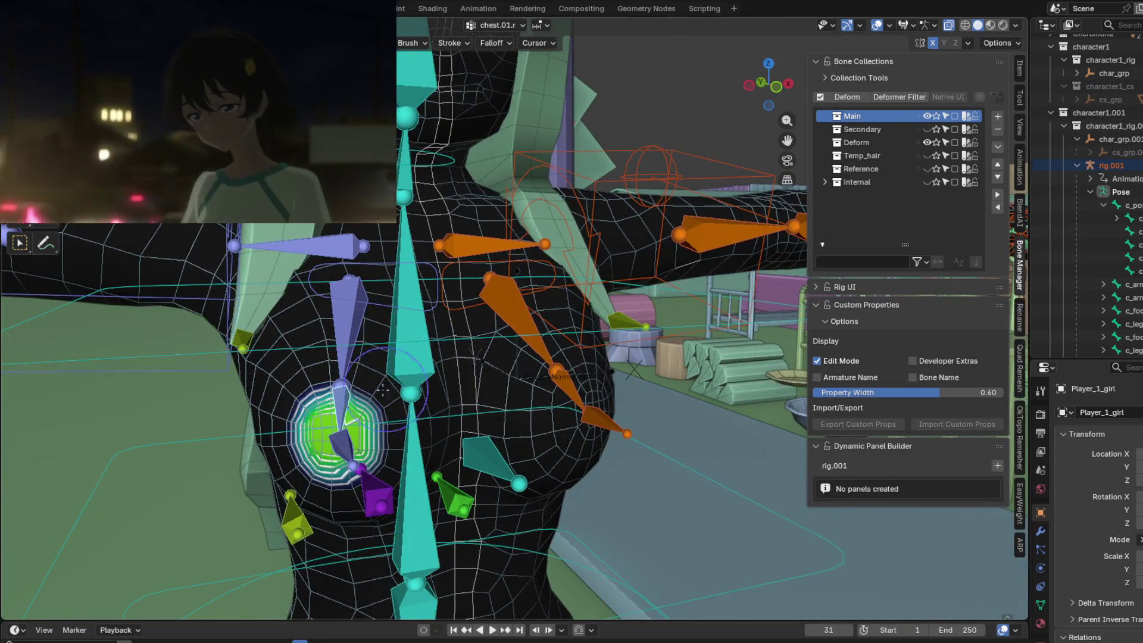
{"action": "mouse_move", "coordinate": [383, 390]}
{"action": "middle_mouse_down"}
{"action": "mouse_move", "coordinate": [422, 371]}
{"action": "mouse_move", "coordinate": [424, 343]}
{"action": "middle_mouse_up"}
Zoom around the torso and display the chest.r bone's weights to review them.
{"action": "scroll", "coordinate": [422, 371], "scroll_direction": "down", "scroll_amount": 5}
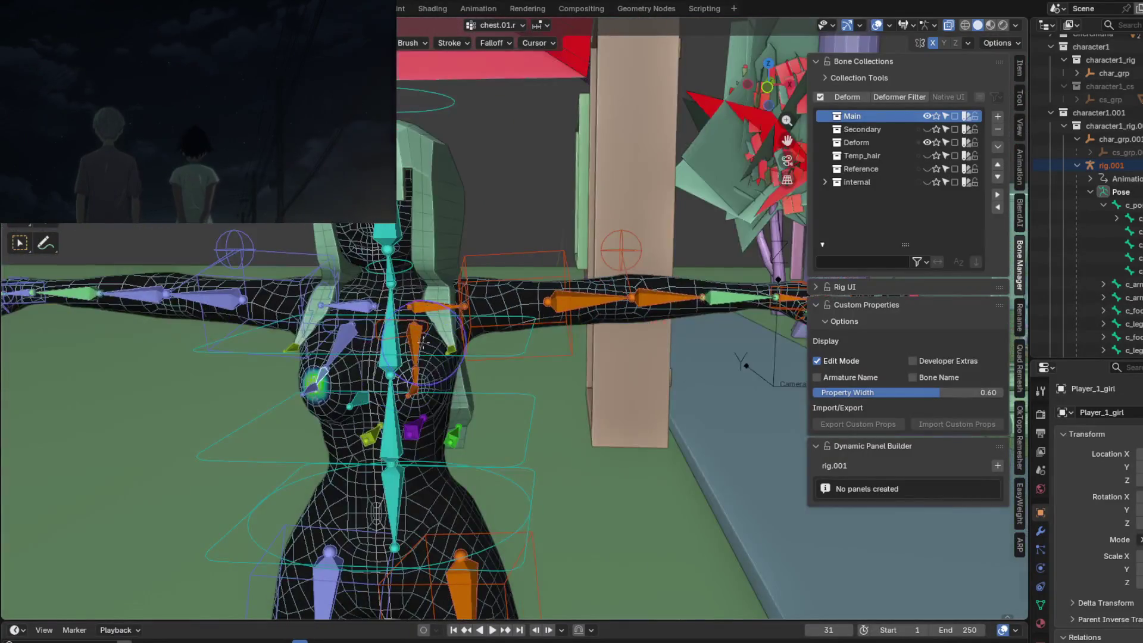
{"action": "scroll", "coordinate": [380, 355], "scroll_direction": "up", "scroll_amount": 6}
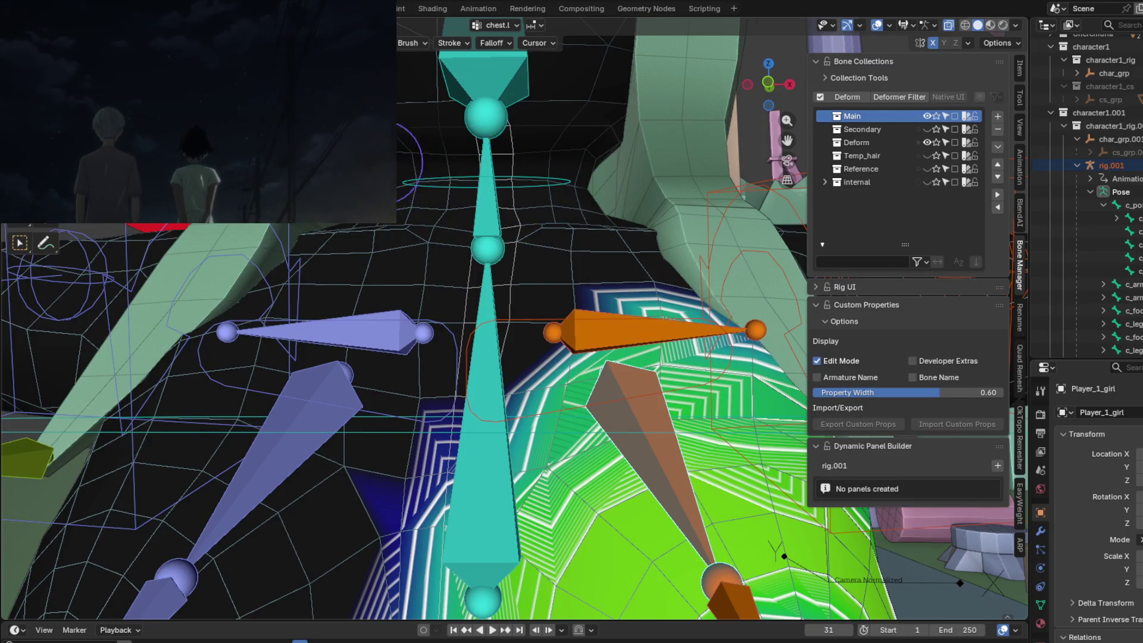
{"action": "middle_click_drag", "start_coordinate": [381, 357], "coordinate": [513, 147]}
{"action": "scroll", "coordinate": [490, 152], "scroll_direction": "down", "scroll_amount": 5}
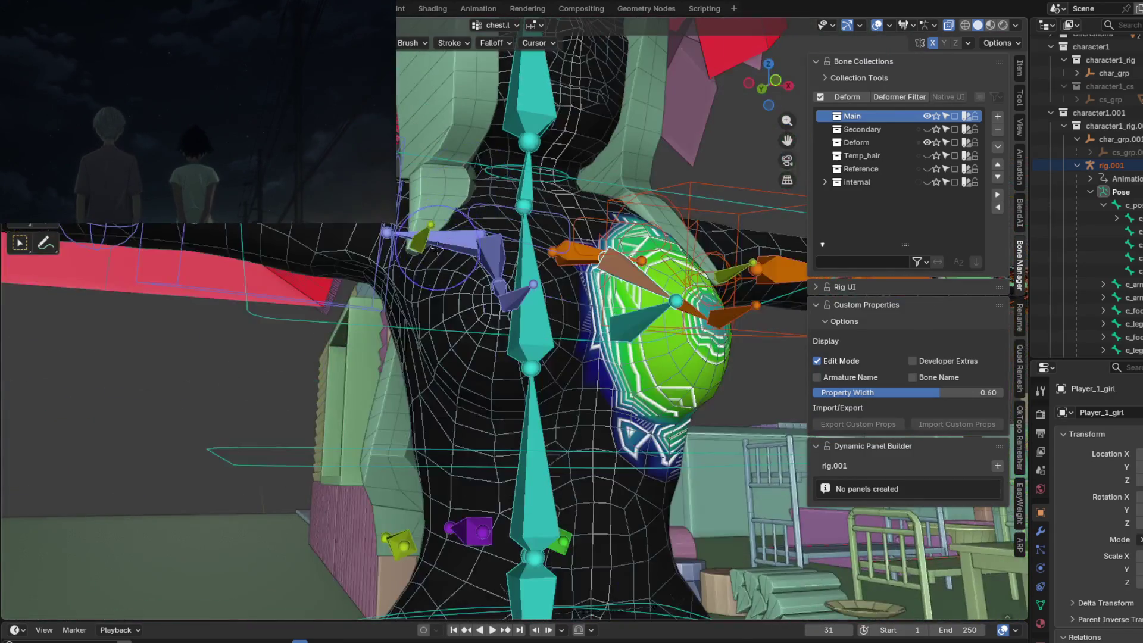
{"action": "middle_click_drag", "start_coordinate": [453, 209], "coordinate": [357, 341]}
{"action": "left_click", "coordinate": [445, 332]}
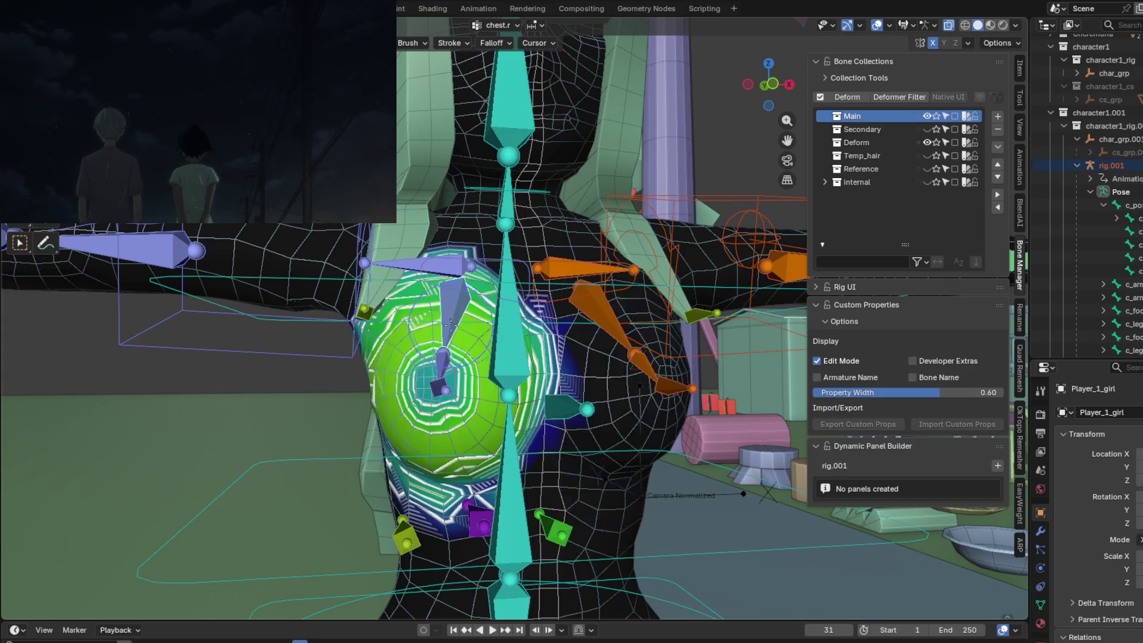
{"action": "mouse_move", "coordinate": [446, 332]}
{"action": "middle_mouse_down"}
{"action": "mouse_move", "coordinate": [397, 314]}
{"action": "mouse_move", "coordinate": [285, 324]}
{"action": "mouse_move", "coordinate": [485, 260]}
{"action": "mouse_move", "coordinate": [624, 351]}
{"action": "middle_mouse_up"}
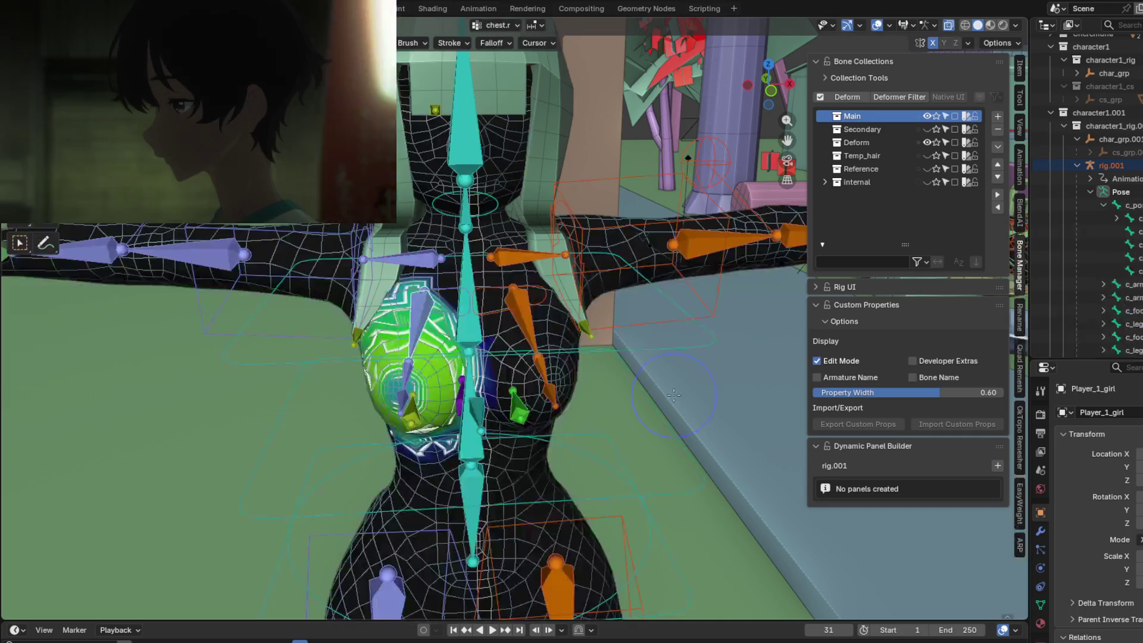
{"action": "key", "text": "ctrl+Tab"}
Switch the armature to Pose Mode and move the chest.IK.x bone to a new position.
{"action": "left_click", "coordinate": [566, 396]}
{"action": "left_click", "coordinate": [417, 310]}
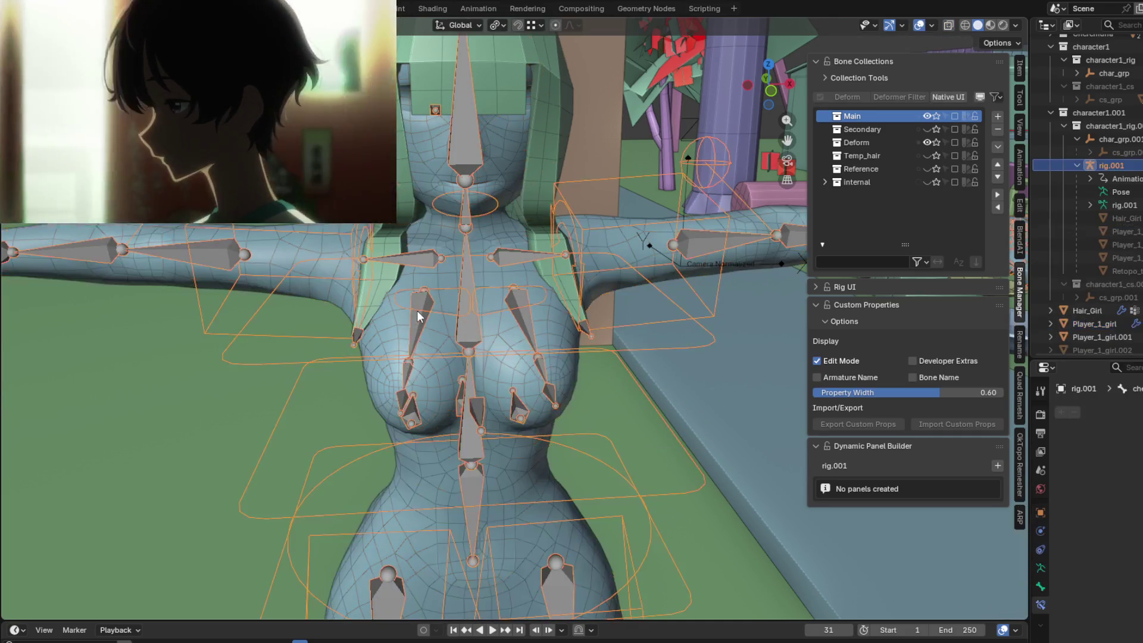
{"action": "key", "text": "ctrl+Tab"}
{"action": "left_click", "coordinate": [359, 350]}
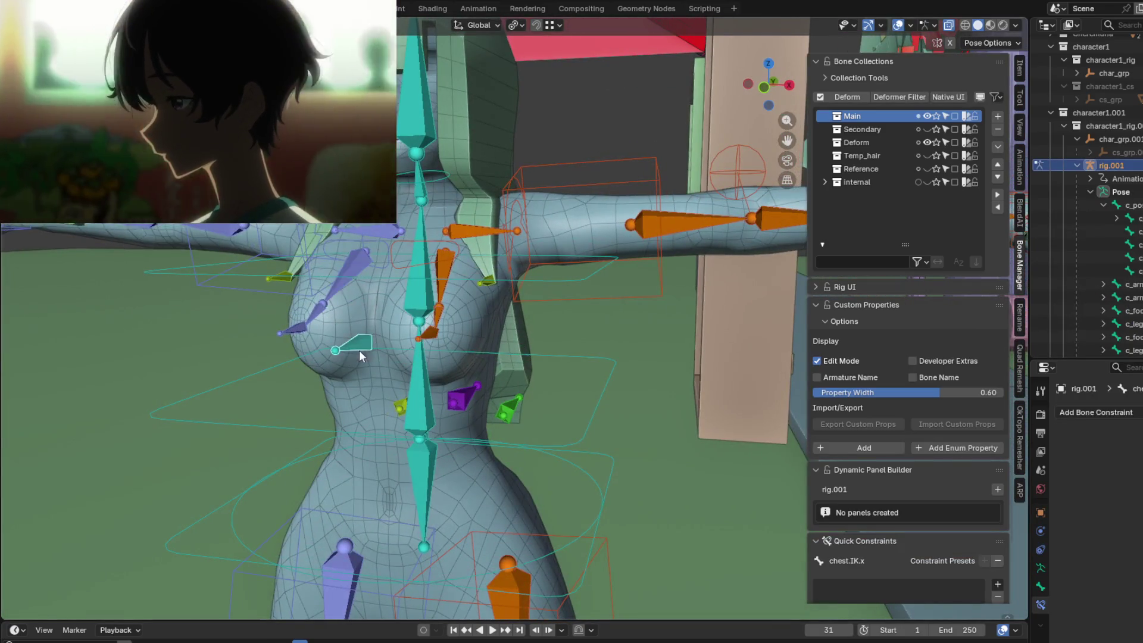
{"action": "middle_click_drag", "start_coordinate": [359, 351], "coordinate": [258, 340]}
{"action": "key", "text": "g"}
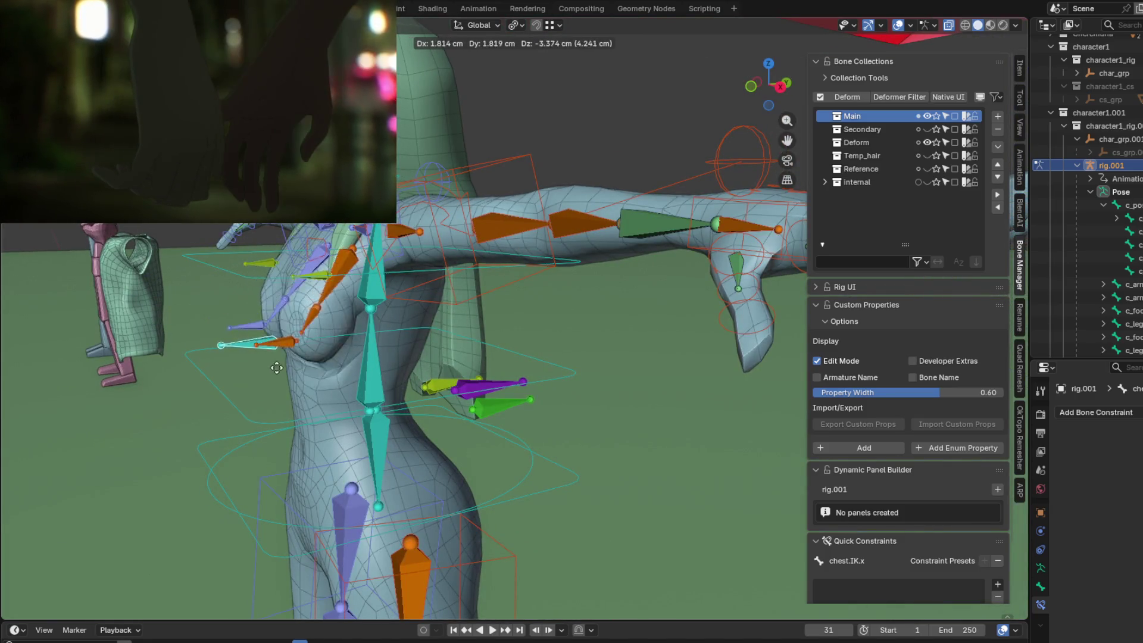
{"action": "left_click", "coordinate": [250, 349]}
{"action": "mouse_move", "coordinate": [250, 349]}
{"action": "middle_mouse_down"}
{"action": "mouse_move", "coordinate": [421, 356]}
{"action": "mouse_move", "coordinate": [398, 352]}
{"action": "mouse_move", "coordinate": [426, 389]}
{"action": "mouse_move", "coordinate": [544, 409]}
{"action": "middle_mouse_up"}
Move the chest IK bone again and pull chest.IK.r up and right, then reselect the body mesh.
{"action": "key", "text": "g"}
{"action": "left_click", "coordinate": [687, 369]}
{"action": "mouse_move", "coordinate": [688, 369]}
{"action": "middle_mouse_down"}
{"action": "mouse_move", "coordinate": [702, 413]}
{"action": "mouse_move", "coordinate": [742, 419]}
{"action": "mouse_move", "coordinate": [629, 406]}
{"action": "middle_mouse_up"}
{"action": "left_click", "coordinate": [628, 402]}
{"action": "key", "text": "g"}
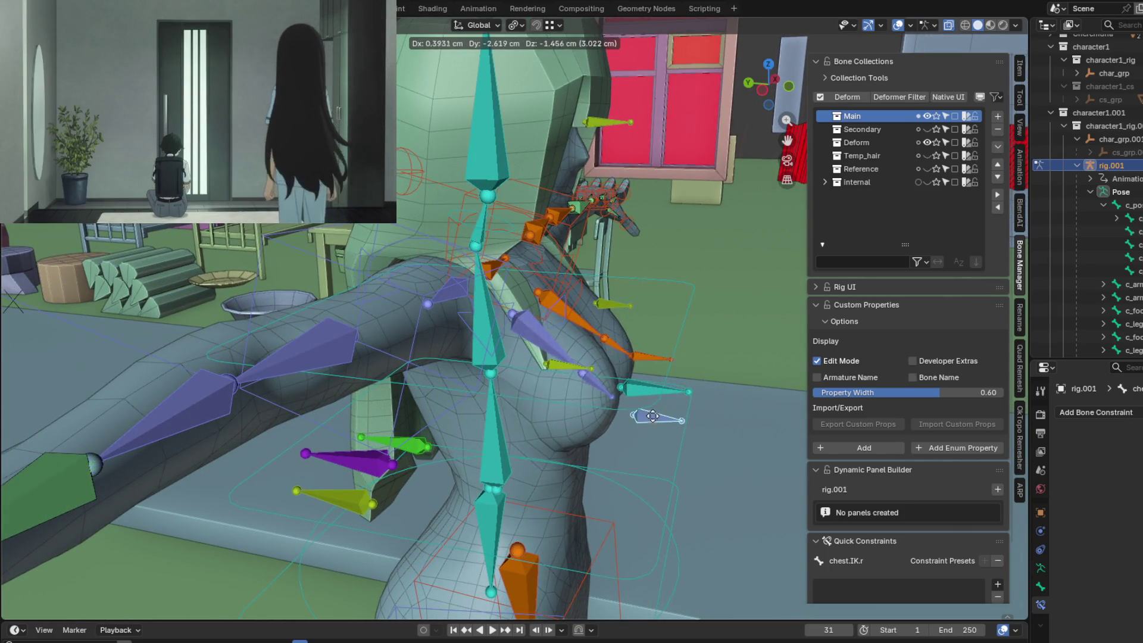
{"action": "left_click", "coordinate": [589, 411]}
{"action": "mouse_move", "coordinate": [590, 411]}
{"action": "middle_mouse_down"}
{"action": "mouse_move", "coordinate": [477, 368]}
{"action": "mouse_move", "coordinate": [585, 438]}
{"action": "mouse_move", "coordinate": [463, 381]}
{"action": "middle_mouse_up"}
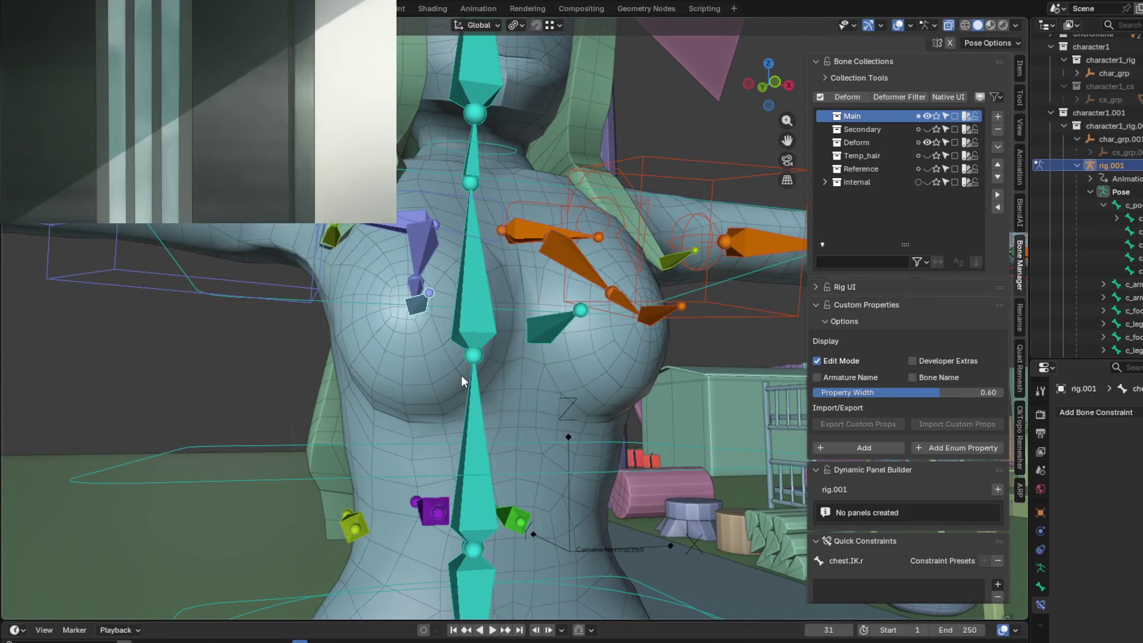
{"action": "key", "text": "ctrl+Tab"}
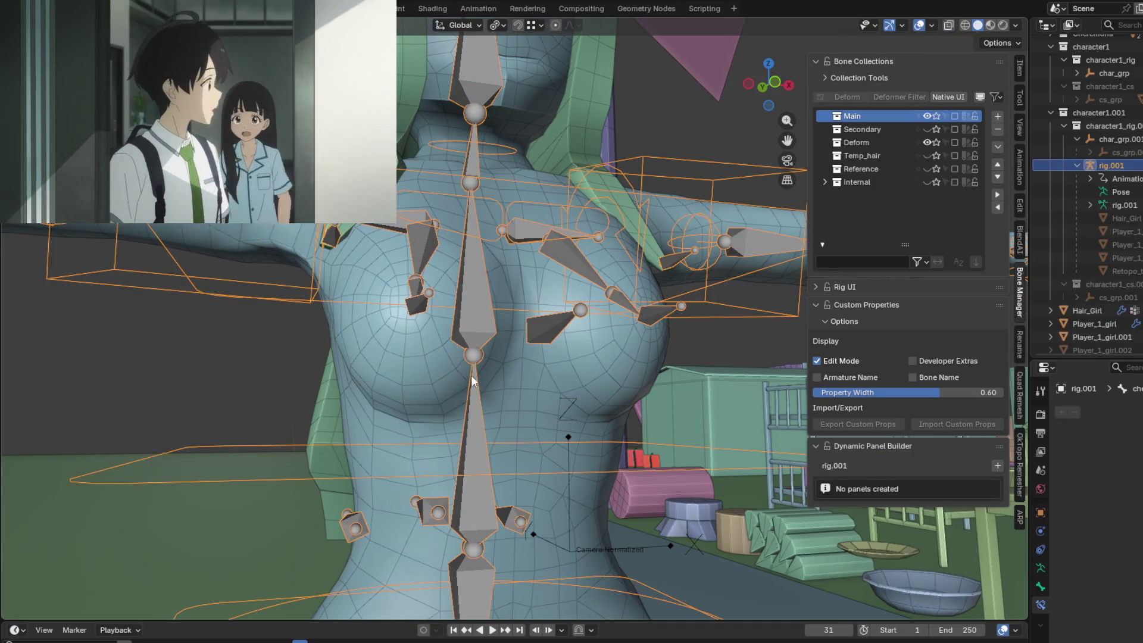
{"action": "middle_click_drag", "start_coordinate": [450, 363], "coordinate": [482, 399]}
{"action": "left_click", "coordinate": [423, 394], "text": "shift"}
Switch Player_1_girl into Weight Paint mode and move the lavender chest bone to preview deformation.
{"action": "key", "text": "ctrl+Tab"}
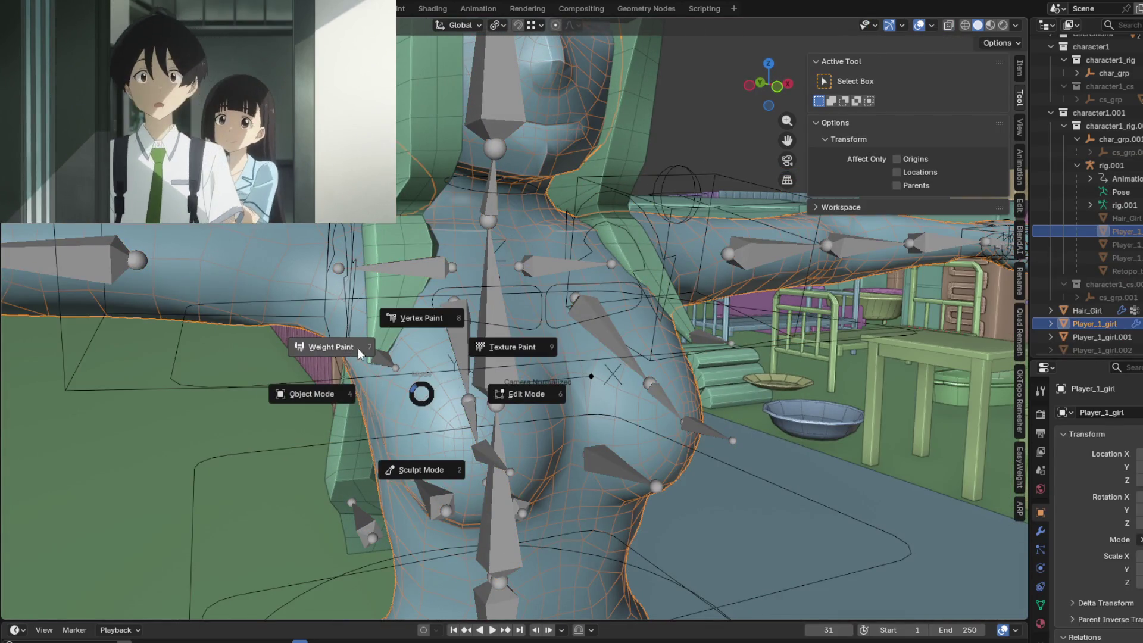
{"action": "left_click", "coordinate": [345, 349]}
{"action": "middle_click_drag", "start_coordinate": [590, 425], "coordinate": [468, 407]}
{"action": "key", "text": "g"}
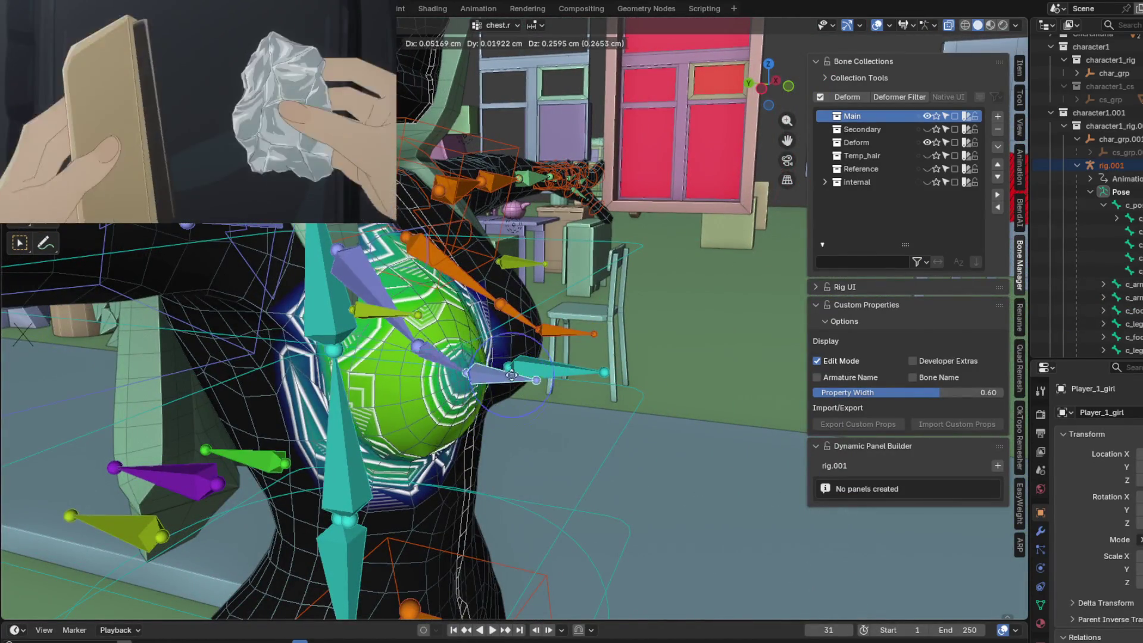
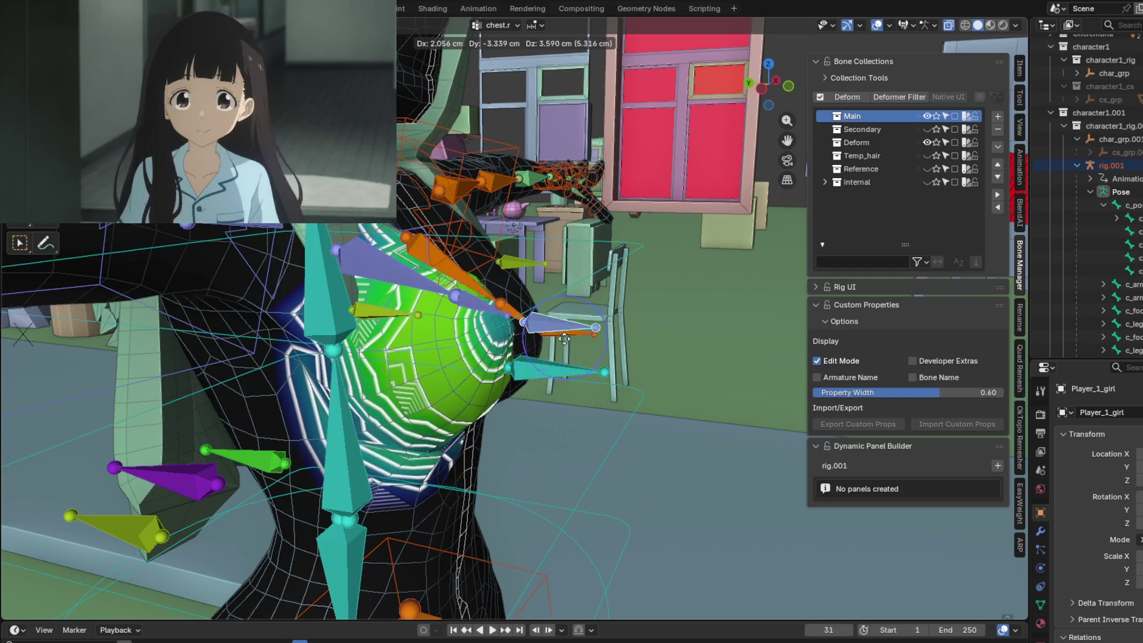
Confirm the lavender chest bone's new position and orbit around the neck, back and chest.
{"action": "left_click", "coordinate": [562, 373]}
{"action": "mouse_move", "coordinate": [562, 374]}
{"action": "middle_mouse_down"}
{"action": "mouse_move", "coordinate": [423, 356]}
{"action": "mouse_move", "coordinate": [369, 321]}
{"action": "middle_mouse_up"}
{"action": "left_click_drag", "start_coordinate": [441, 335], "coordinate": [351, 338]}
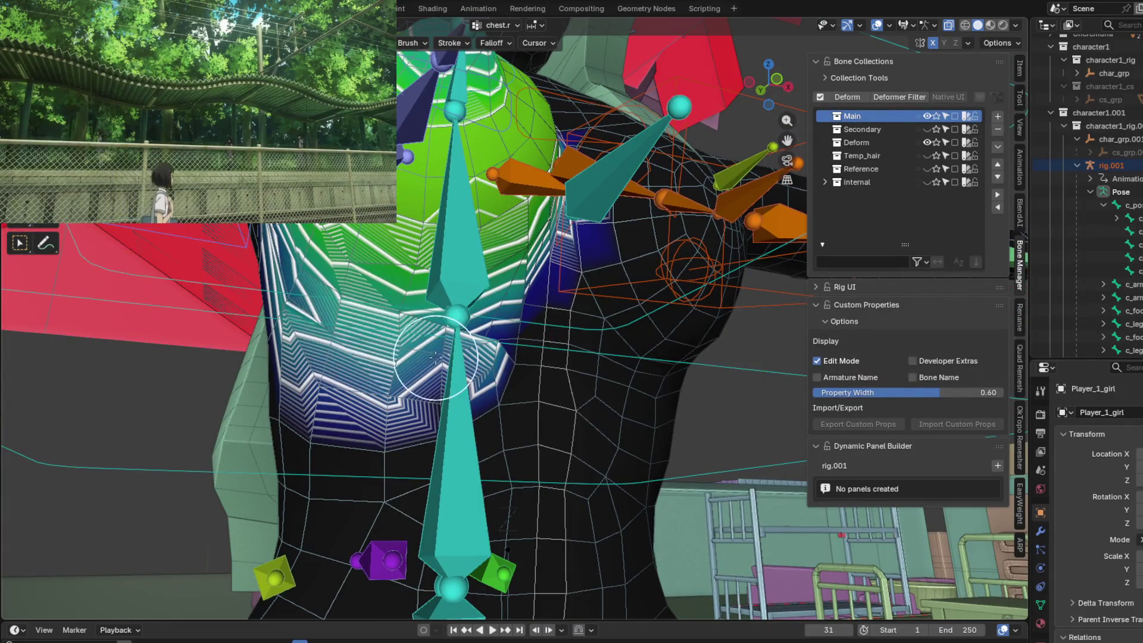
{"action": "middle_click_drag", "start_coordinate": [436, 357], "coordinate": [297, 388]}
{"action": "mouse_move", "coordinate": [367, 293]}
{"action": "middle_mouse_down"}
{"action": "mouse_move", "coordinate": [453, 376]}
{"action": "mouse_move", "coordinate": [326, 265]}
{"action": "middle_mouse_up"}
Isolate the rigged girl in Local View and zoom in on the chest.
{"action": "key", "text": "KP_Divide"}
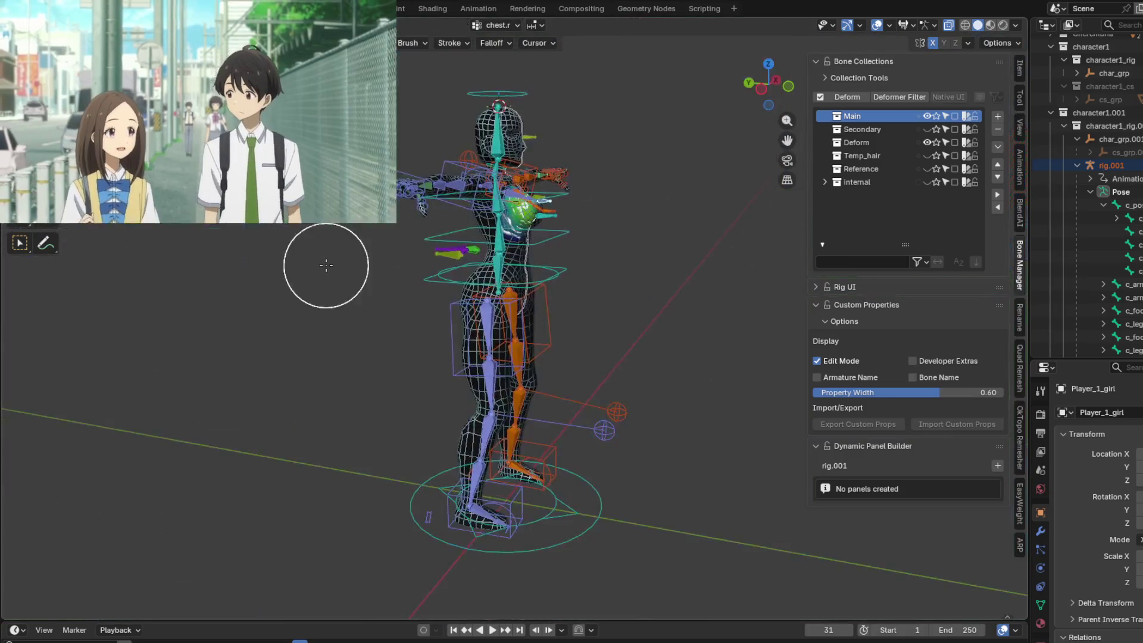
{"action": "scroll", "coordinate": [592, 189], "scroll_direction": "up", "scroll_amount": 8}
{"action": "scroll", "coordinate": [536, 238], "scroll_direction": "down", "scroll_amount": 5}
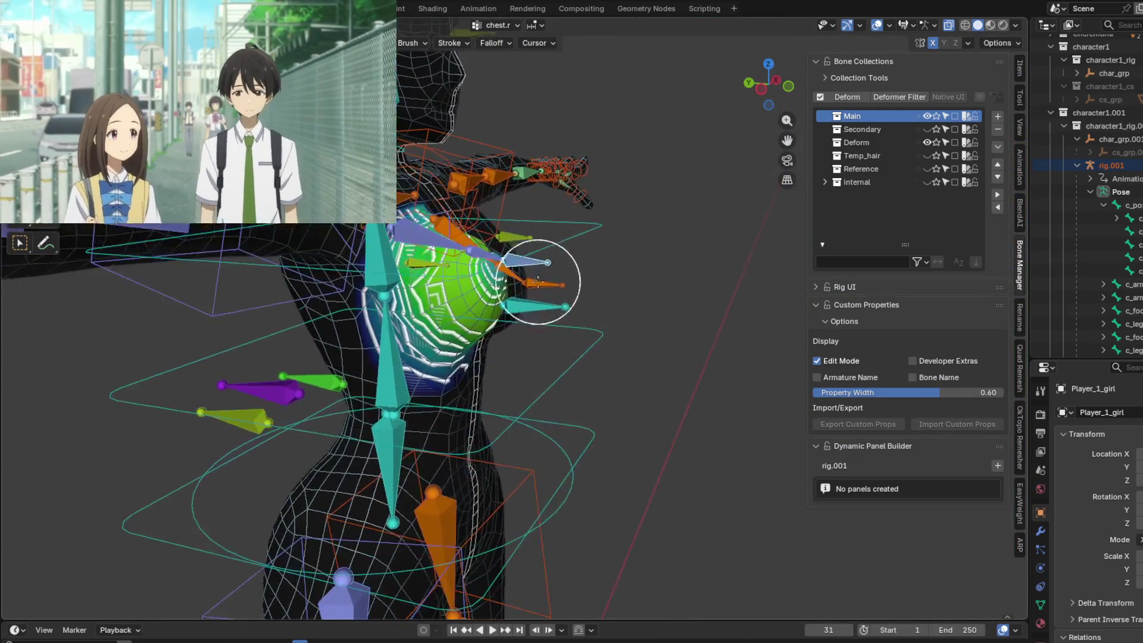
{"action": "scroll", "coordinate": [496, 205], "scroll_direction": "up", "scroll_amount": 3}
{"action": "scroll", "coordinate": [478, 227], "scroll_direction": "up", "scroll_amount": 2}
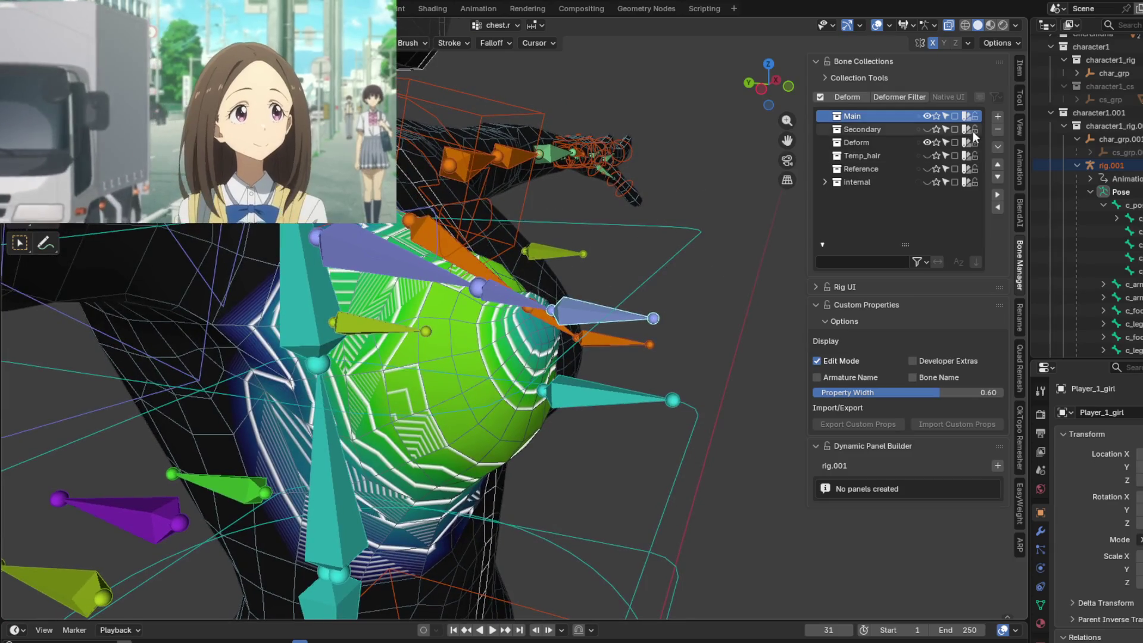
Hide the Deform bone collection and inspect the chest.r weights from several angles.
{"action": "left_click", "coordinate": [928, 141]}
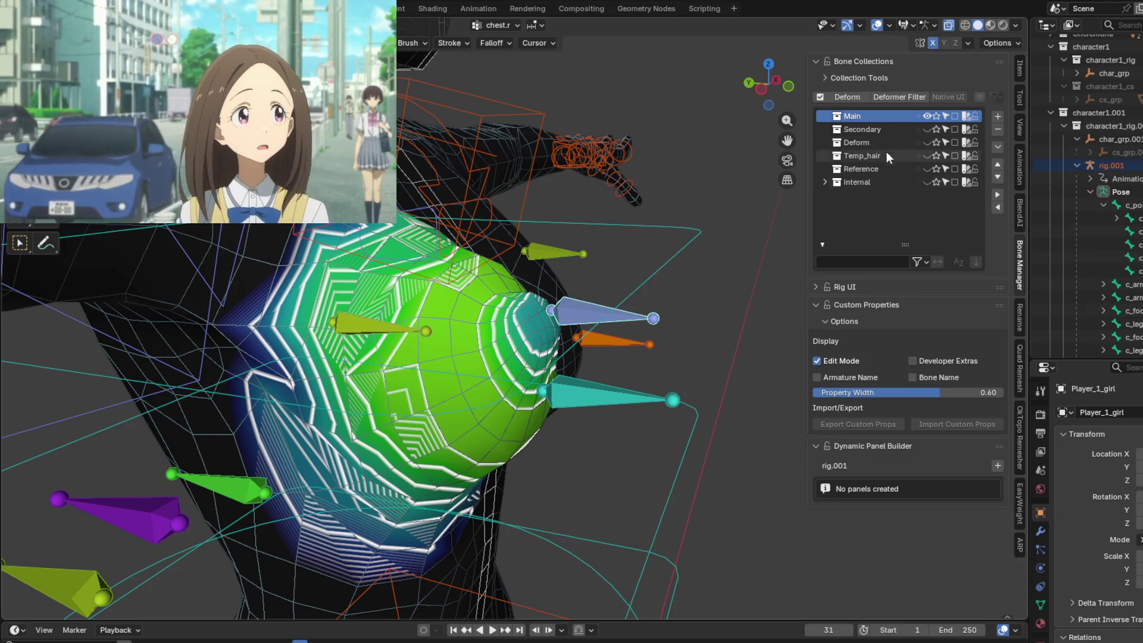
{"action": "mouse_move", "coordinate": [663, 240]}
{"action": "middle_mouse_down"}
{"action": "mouse_move", "coordinate": [601, 256]}
{"action": "mouse_move", "coordinate": [643, 274]}
{"action": "mouse_move", "coordinate": [548, 289]}
{"action": "mouse_move", "coordinate": [244, 276]}
{"action": "mouse_move", "coordinate": [184, 261]}
{"action": "middle_mouse_up"}
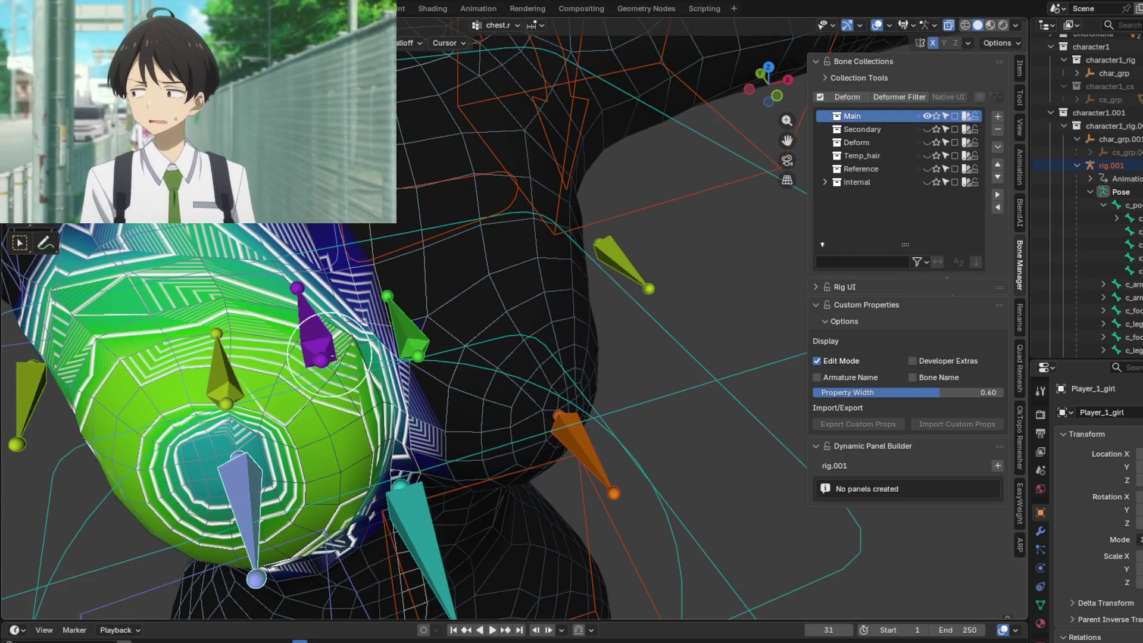
{"action": "middle_click_drag", "start_coordinate": [329, 355], "coordinate": [277, 268]}
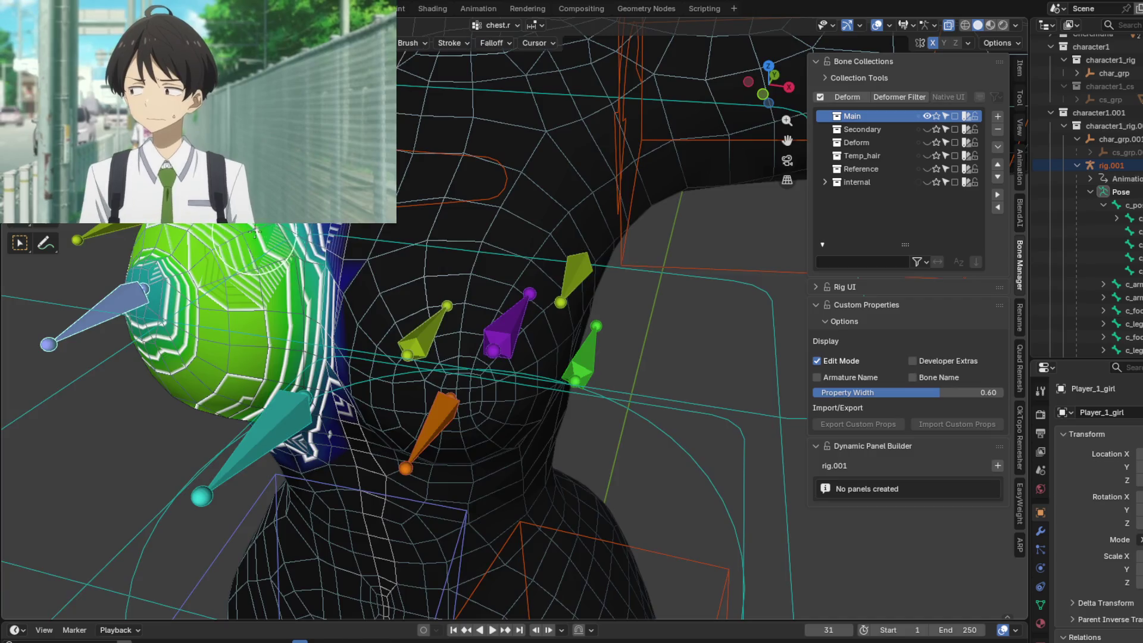
{"action": "middle_click_drag", "start_coordinate": [255, 231], "coordinate": [492, 209]}
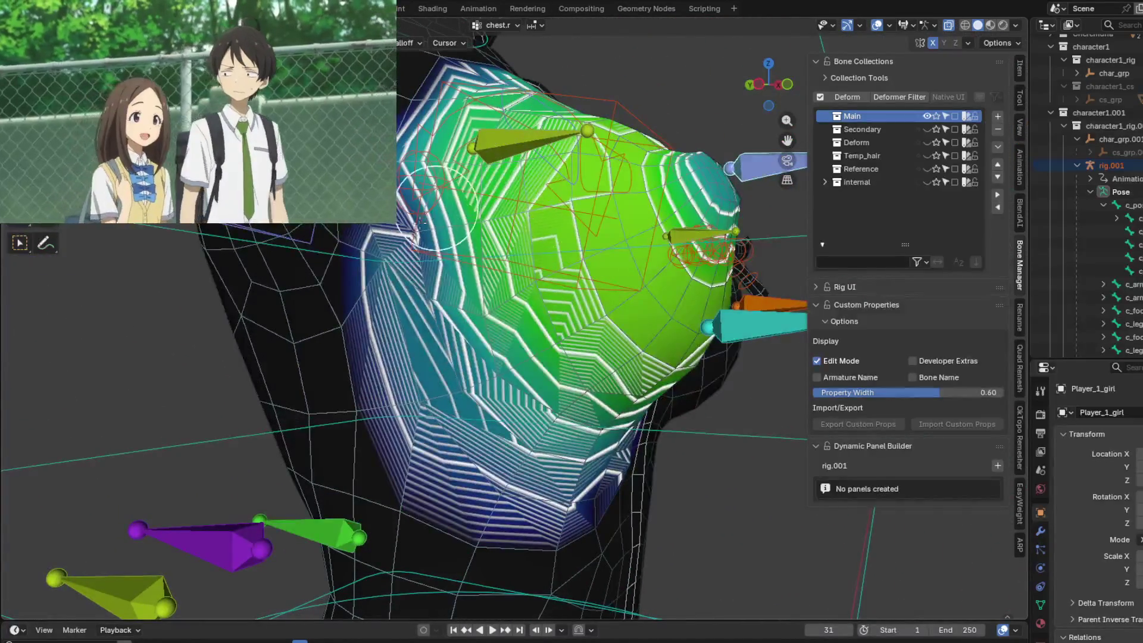
{"action": "middle_click_drag", "start_coordinate": [475, 114], "coordinate": [442, 207]}
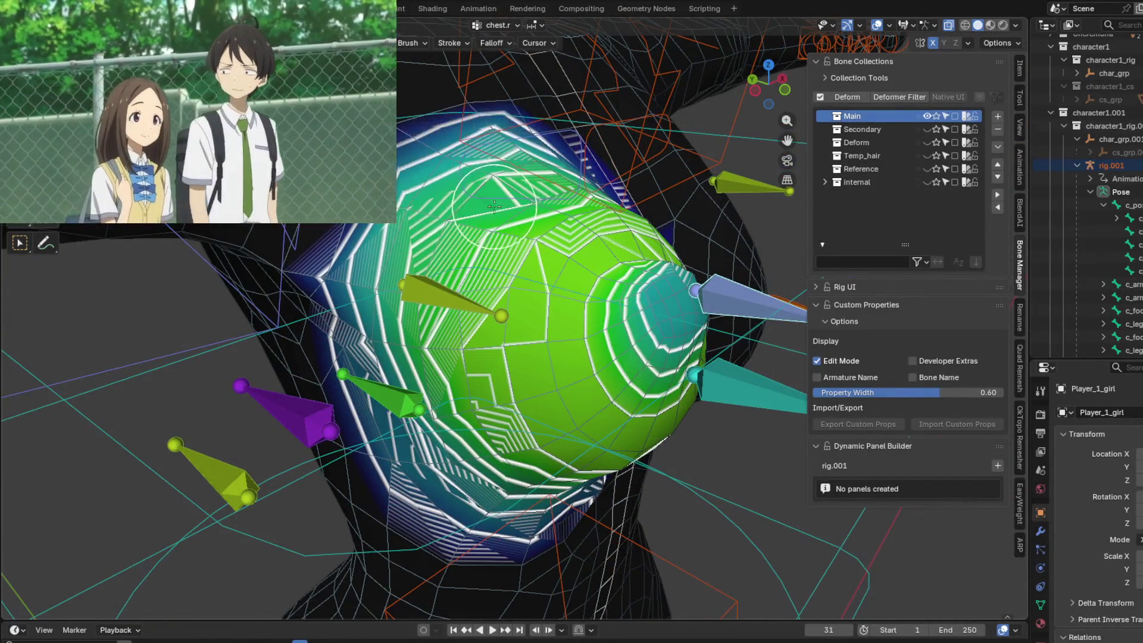
{"action": "middle_click_drag", "start_coordinate": [396, 327], "coordinate": [449, 134]}
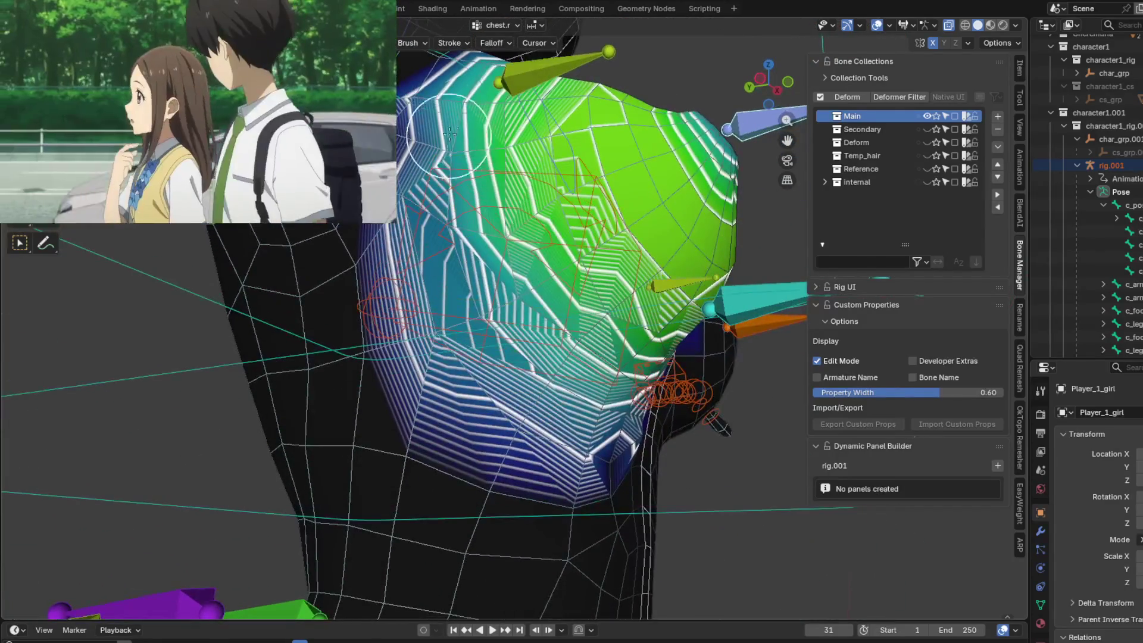
{"action": "middle_click_drag", "start_coordinate": [441, 317], "coordinate": [421, 357]}
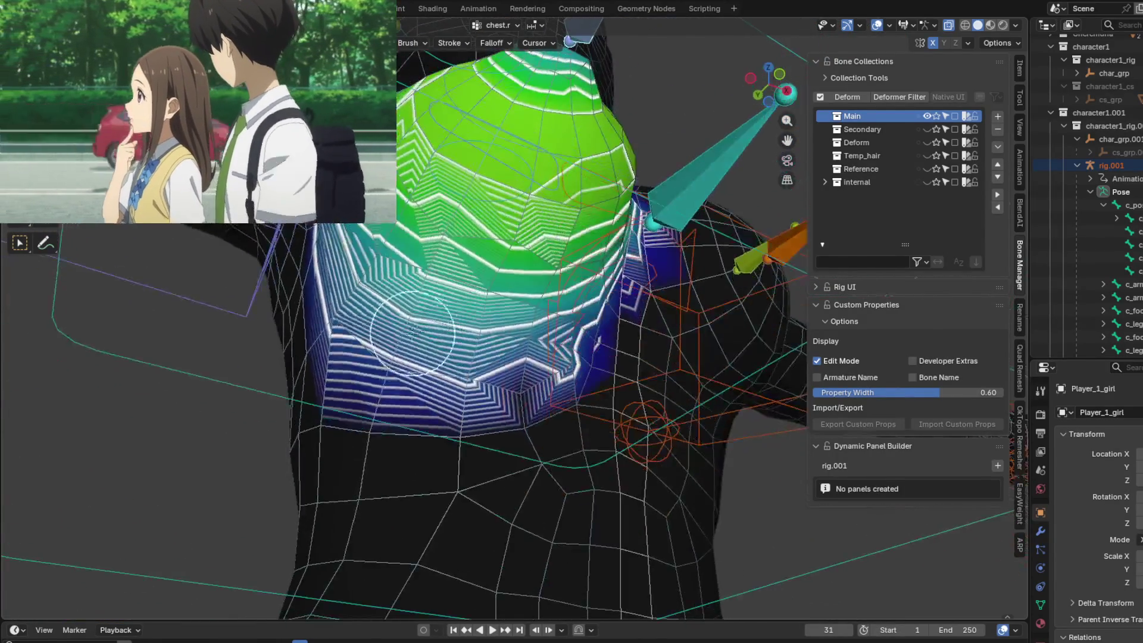
{"action": "mouse_move", "coordinate": [574, 370]}
{"action": "middle_mouse_down"}
{"action": "mouse_move", "coordinate": [498, 369]}
{"action": "mouse_move", "coordinate": [531, 348]}
{"action": "mouse_move", "coordinate": [436, 341]}
{"action": "middle_mouse_up"}
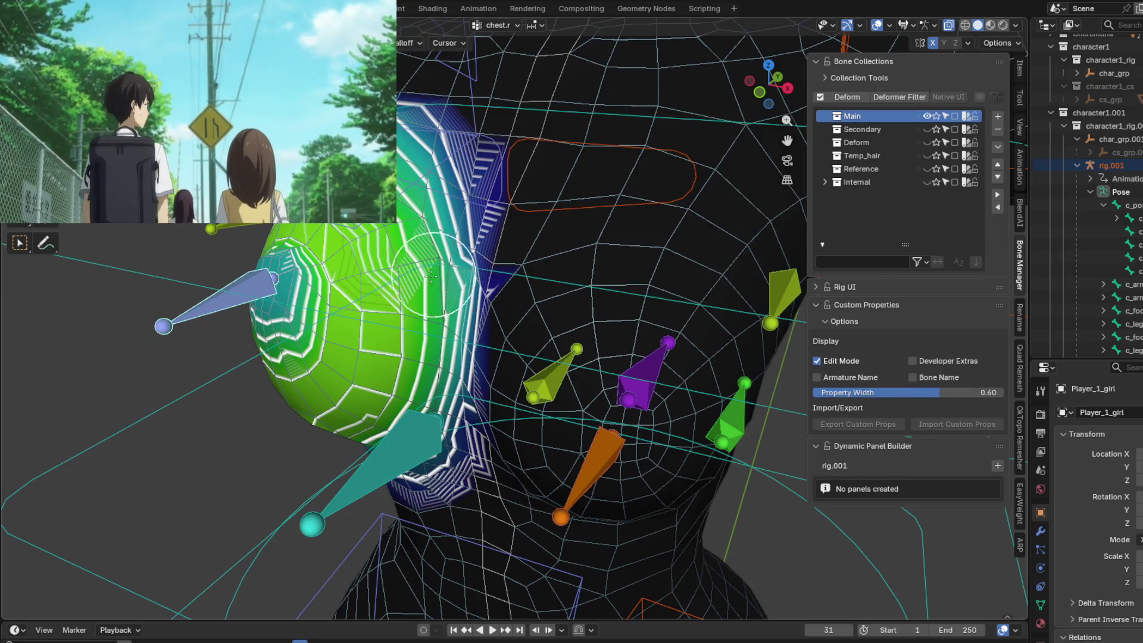
{"action": "mouse_move", "coordinate": [449, 257]}
{"action": "middle_mouse_down"}
{"action": "mouse_move", "coordinate": [624, 340]}
{"action": "mouse_move", "coordinate": [602, 340]}
{"action": "mouse_move", "coordinate": [632, 322]}
{"action": "middle_mouse_up"}
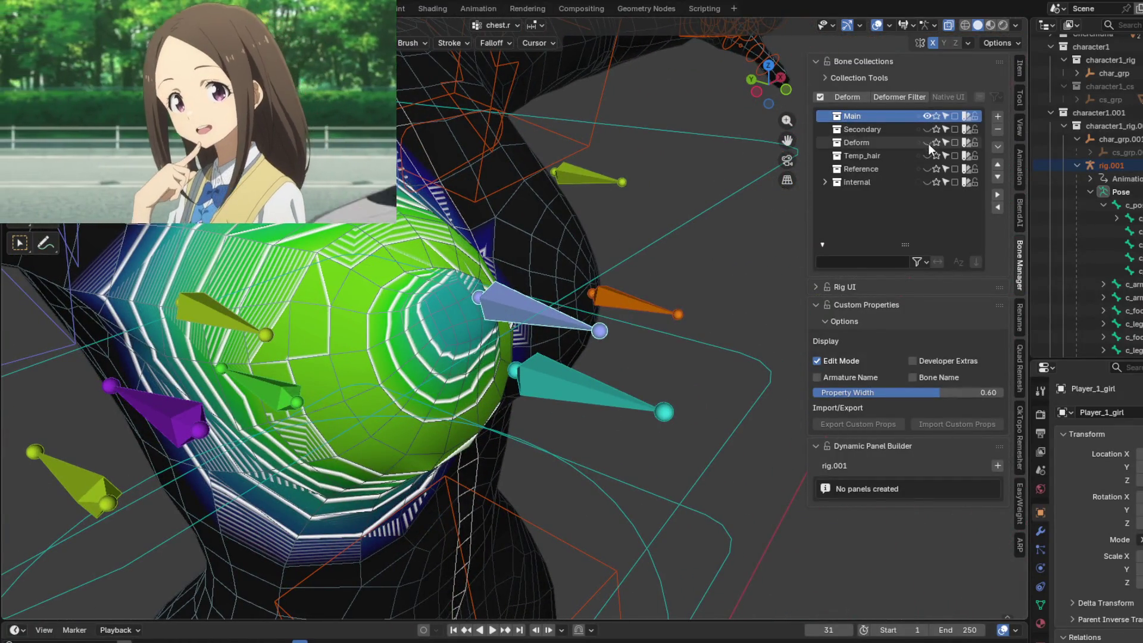
Show the Deform bones again and display the chest.01.r bone's weights.
{"action": "left_click", "coordinate": [927, 143]}
{"action": "left_click", "coordinate": [439, 269], "text": "ctrl"}
{"action": "scroll", "coordinate": [439, 269], "scroll_direction": "down", "scroll_amount": 3}
Inspect the chest.01.r weights around the breast from several angles.
{"action": "mouse_move", "coordinate": [440, 269]}
{"action": "middle_mouse_down"}
{"action": "mouse_move", "coordinate": [380, 291]}
{"action": "mouse_move", "coordinate": [393, 288]}
{"action": "middle_mouse_up"}
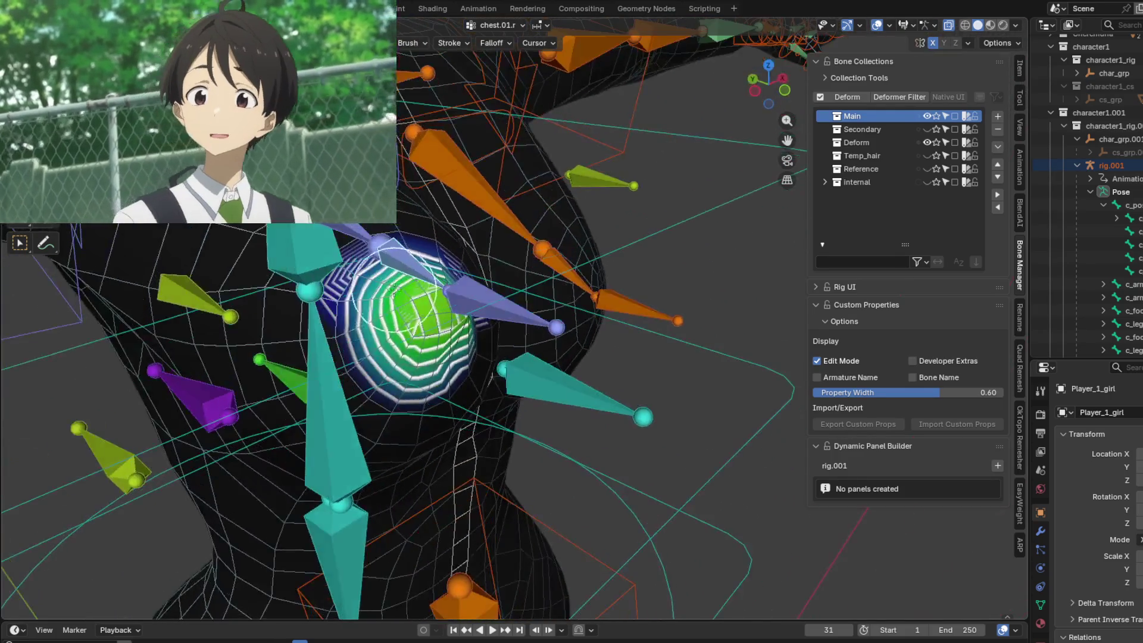
{"action": "mouse_move", "coordinate": [426, 356]}
{"action": "middle_mouse_down"}
{"action": "mouse_move", "coordinate": [357, 262]}
{"action": "mouse_move", "coordinate": [376, 289]}
{"action": "middle_mouse_up"}
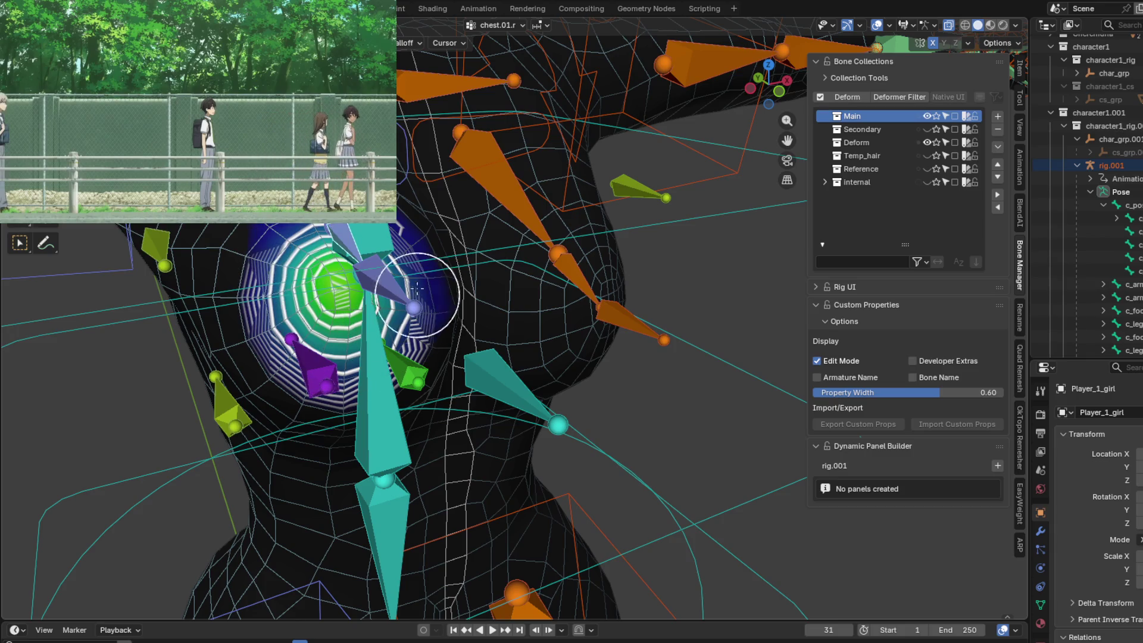
{"action": "middle_click_drag", "start_coordinate": [315, 256], "coordinate": [502, 322]}
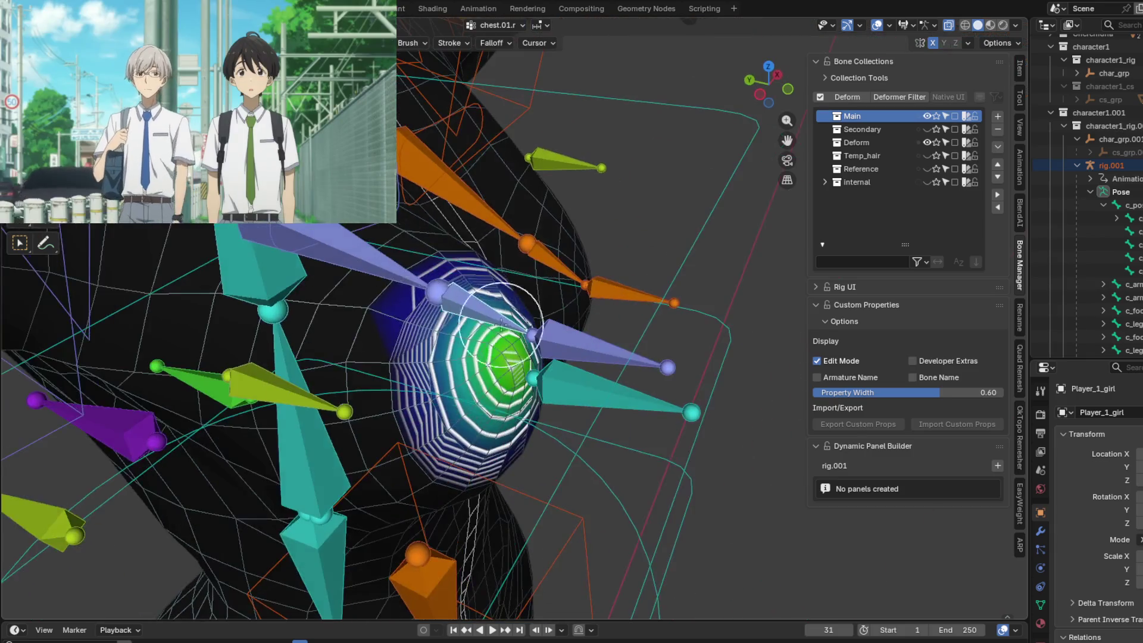
Switch back to the chest.r weights and inspect them around the chest.
{"action": "left_click", "coordinate": [373, 268], "text": "ctrl"}
{"action": "middle_click_drag", "start_coordinate": [372, 268], "coordinate": [382, 317]}
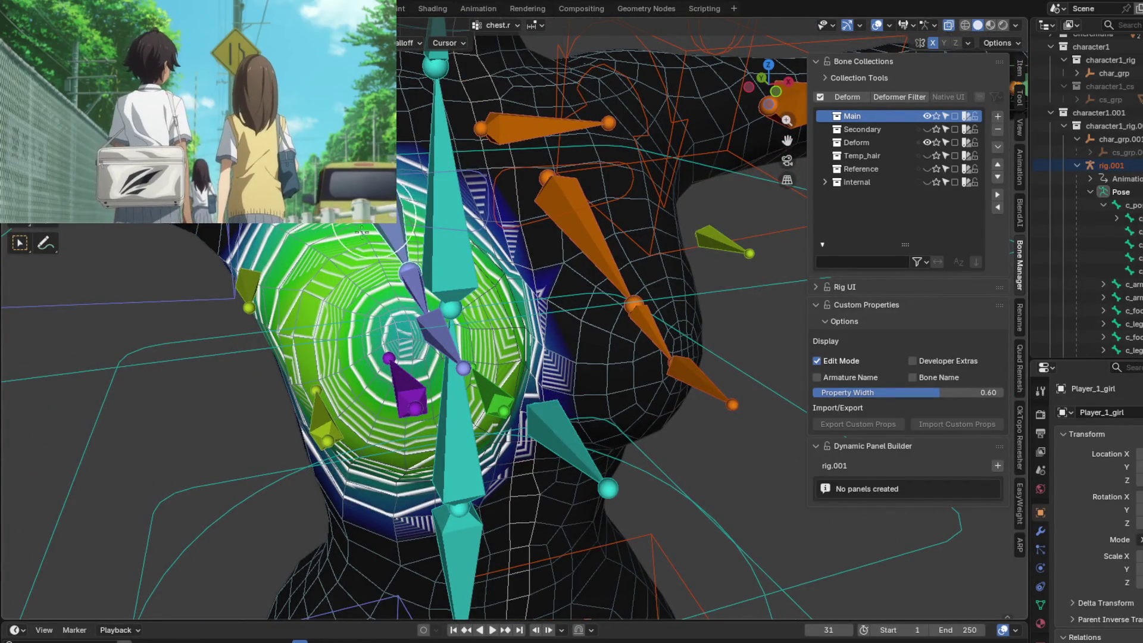
{"action": "middle_click_drag", "start_coordinate": [318, 303], "coordinate": [363, 266]}
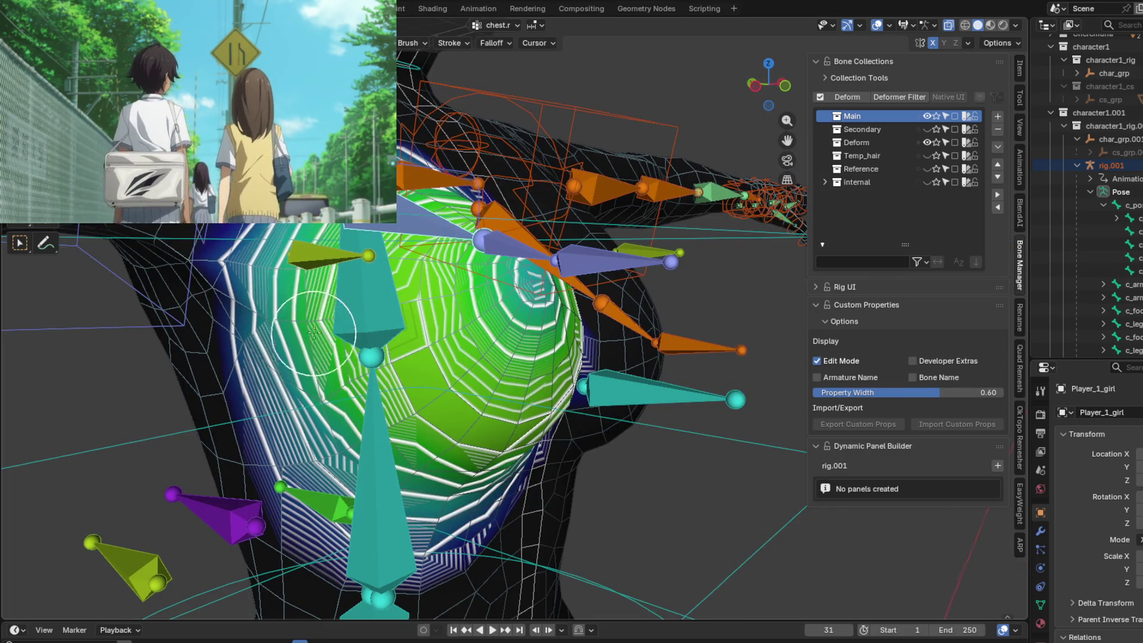
{"action": "middle_click_drag", "start_coordinate": [314, 331], "coordinate": [310, 262]}
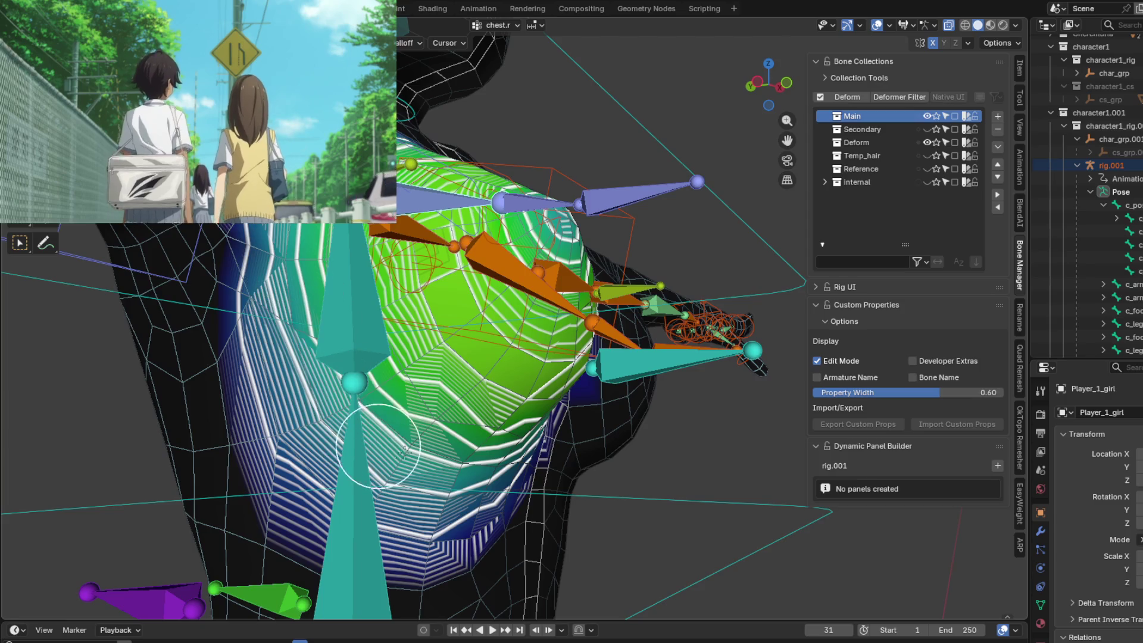
{"action": "middle_click_drag", "start_coordinate": [486, 446], "coordinate": [355, 397]}
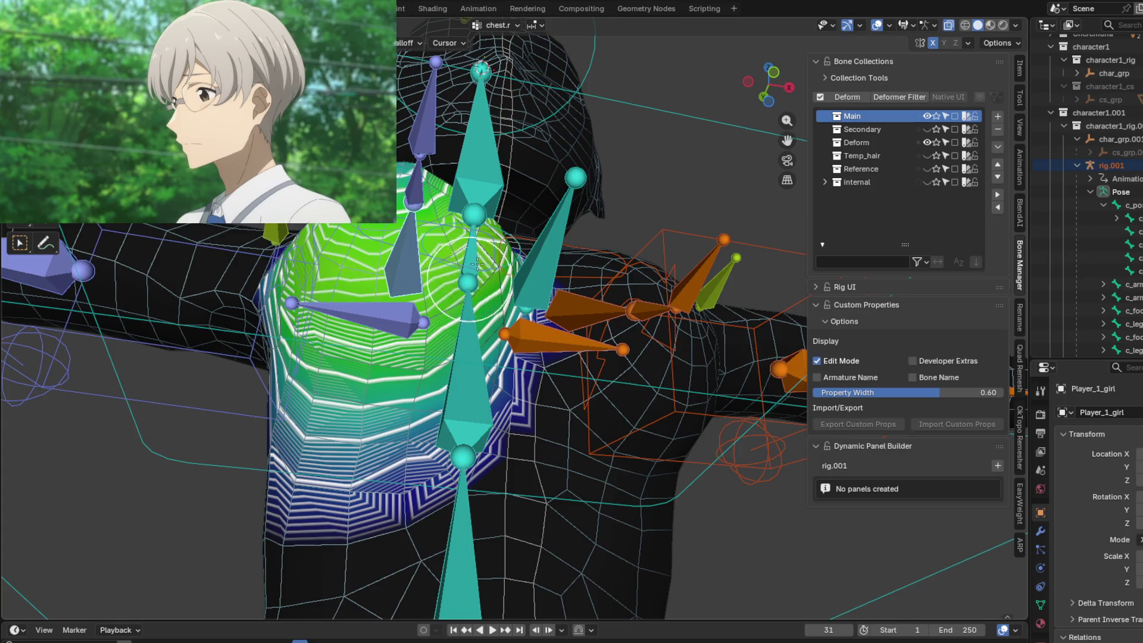
{"action": "middle_click_drag", "start_coordinate": [476, 264], "coordinate": [411, 408]}
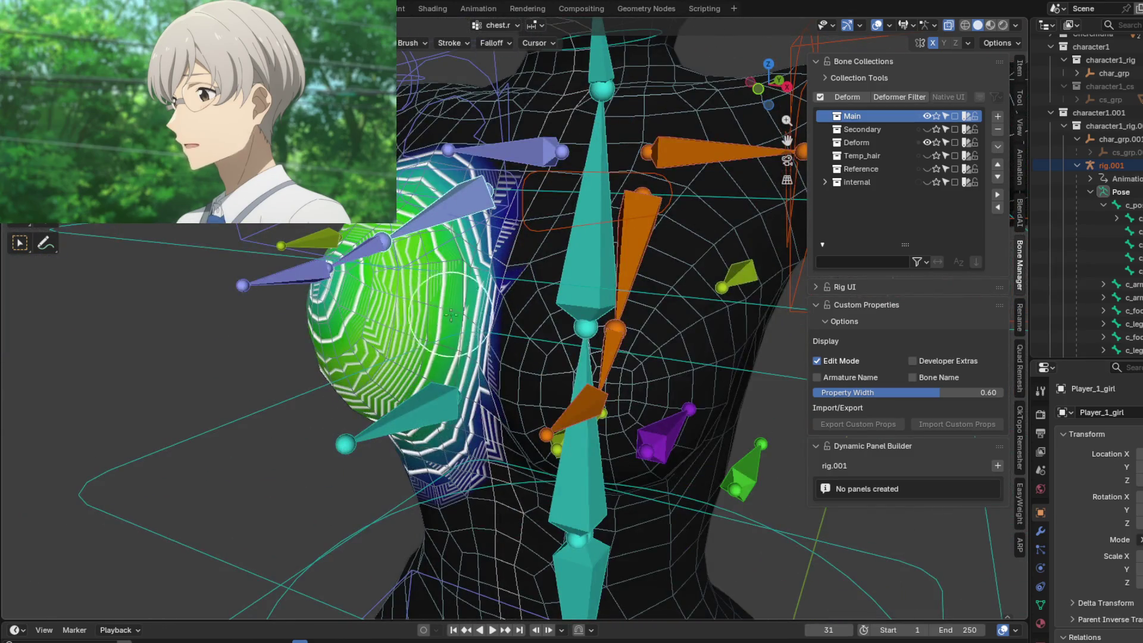
{"action": "mouse_move", "coordinate": [451, 315]}
{"action": "middle_mouse_down"}
{"action": "mouse_move", "coordinate": [530, 311]}
{"action": "mouse_move", "coordinate": [505, 263]}
{"action": "mouse_move", "coordinate": [541, 332]}
{"action": "middle_mouse_up"}
Try moving the purple chest bone, then cancel to restore its pose.
{"action": "key", "text": "g"}
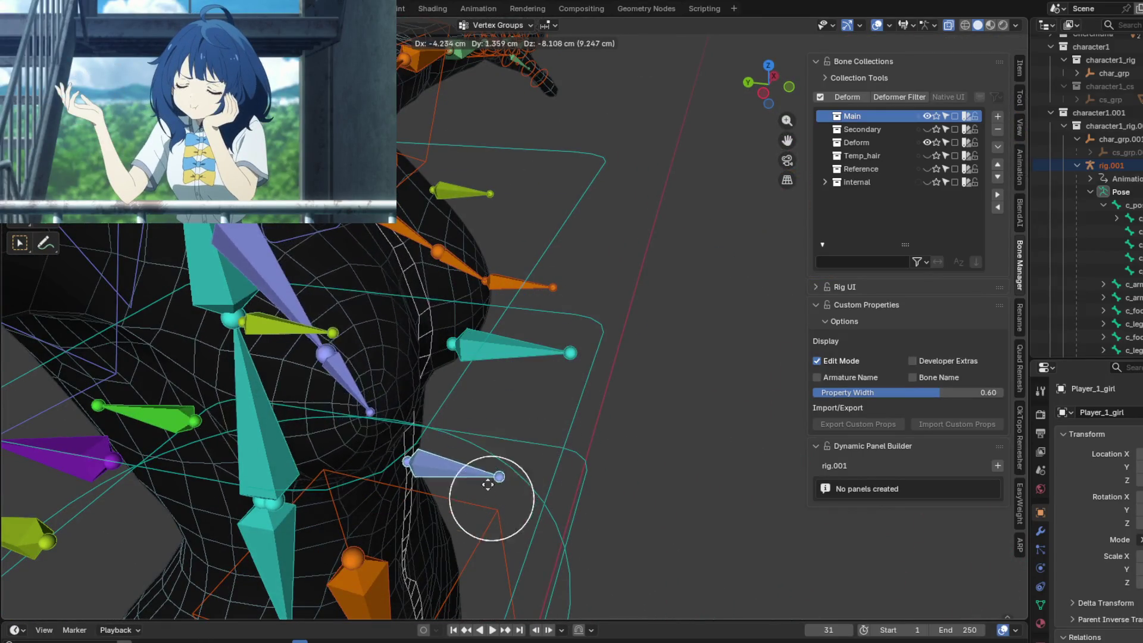
{"action": "left_click", "coordinate": [508, 463]}
{"action": "middle_click_drag", "start_coordinate": [508, 462], "coordinate": [411, 381]}
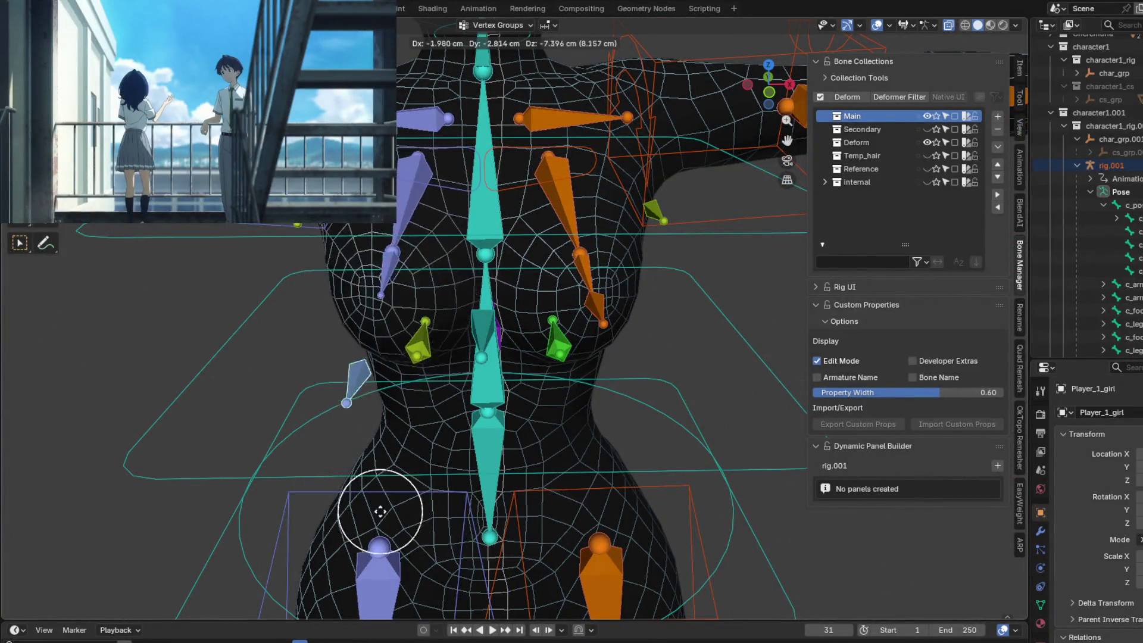
{"action": "left_click", "coordinate": [402, 472]}
{"action": "middle_click_drag", "start_coordinate": [402, 472], "coordinate": [548, 347]}
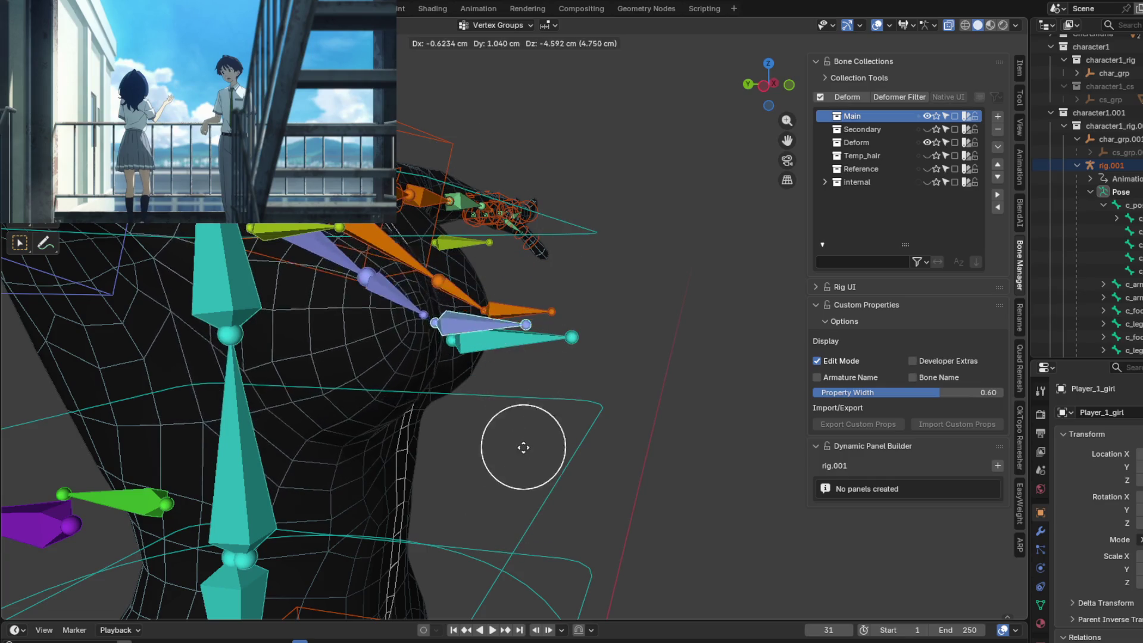
{"action": "key", "text": "Escape"}
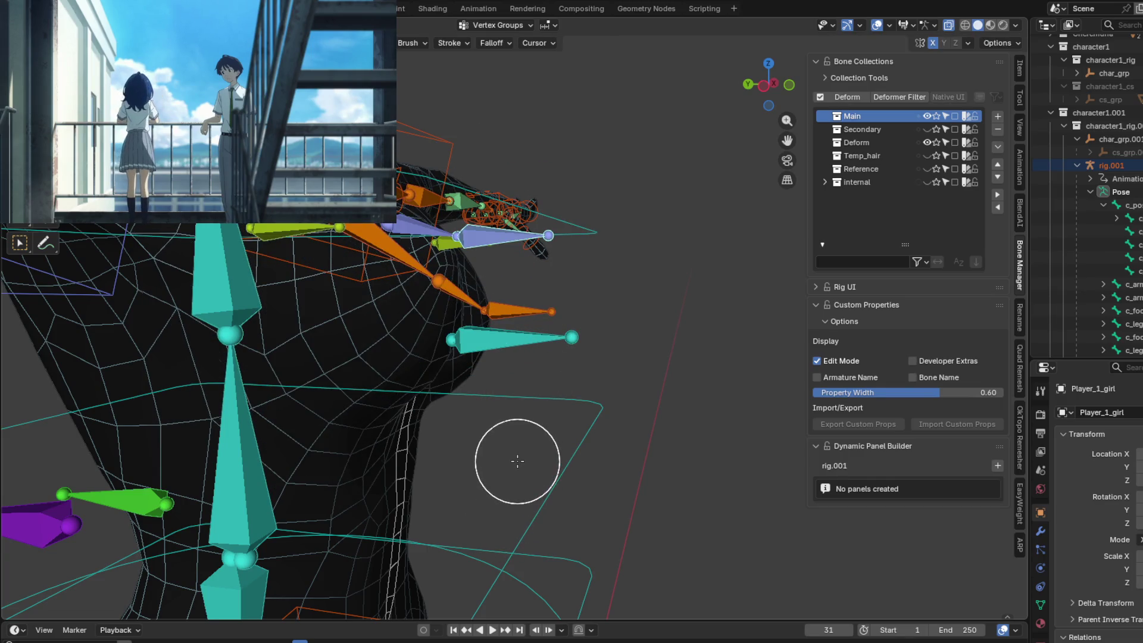
Move the selected chest bones to a new pose and display the chest.01.r weights.
{"action": "mouse_move", "coordinate": [518, 462]}
{"action": "middle_mouse_down"}
{"action": "mouse_move", "coordinate": [502, 358]}
{"action": "mouse_move", "coordinate": [579, 343]}
{"action": "middle_mouse_up"}
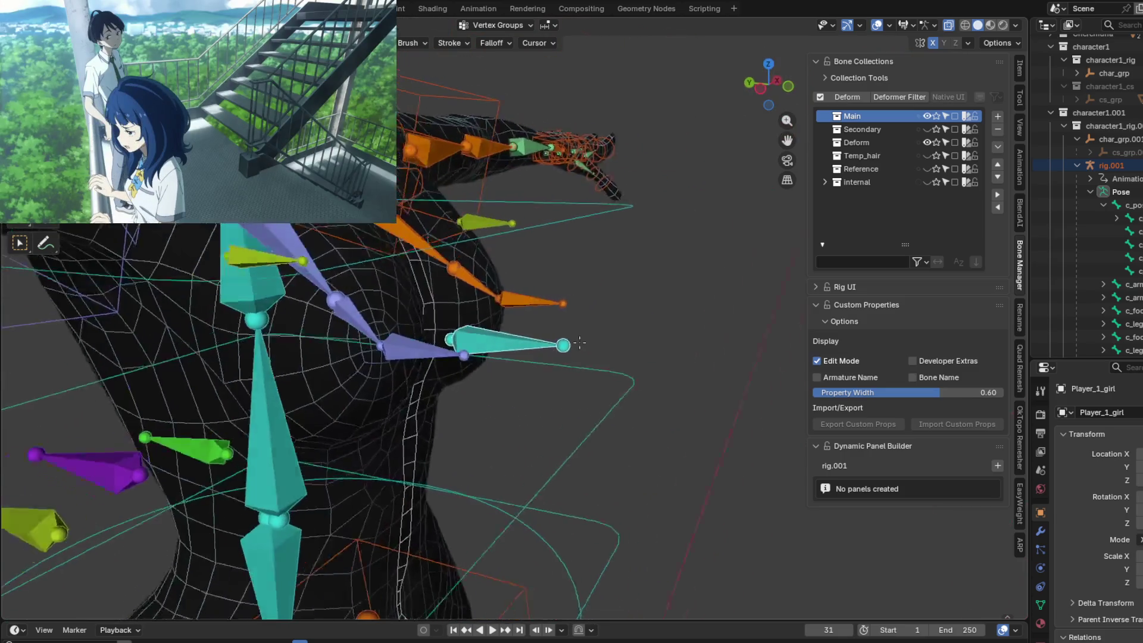
{"action": "key", "text": "g"}
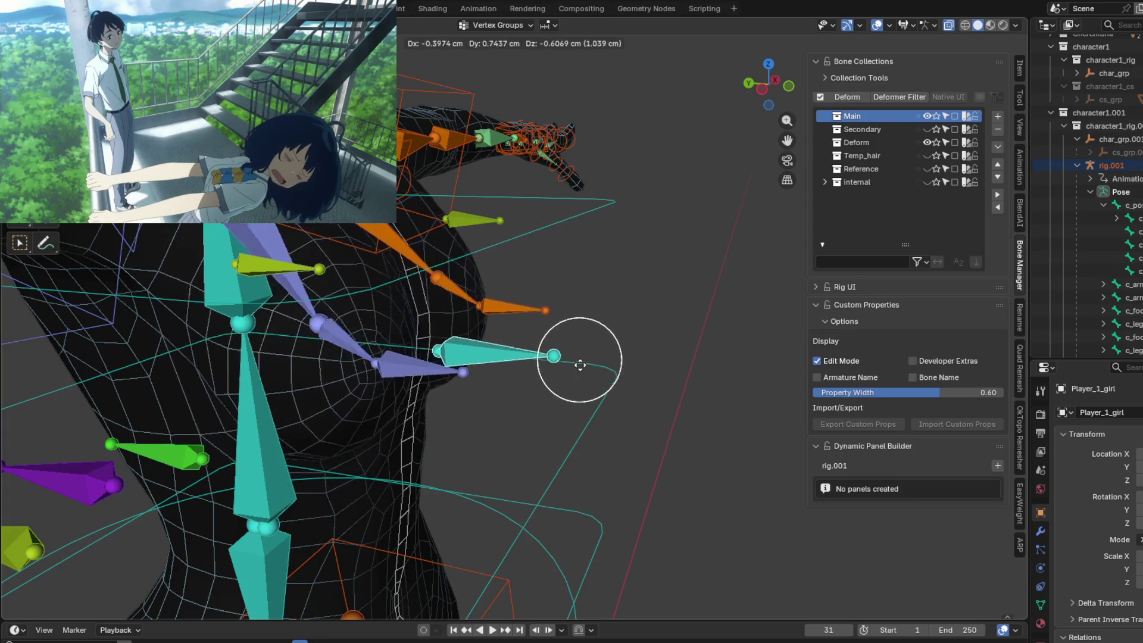
{"action": "left_click", "coordinate": [579, 328]}
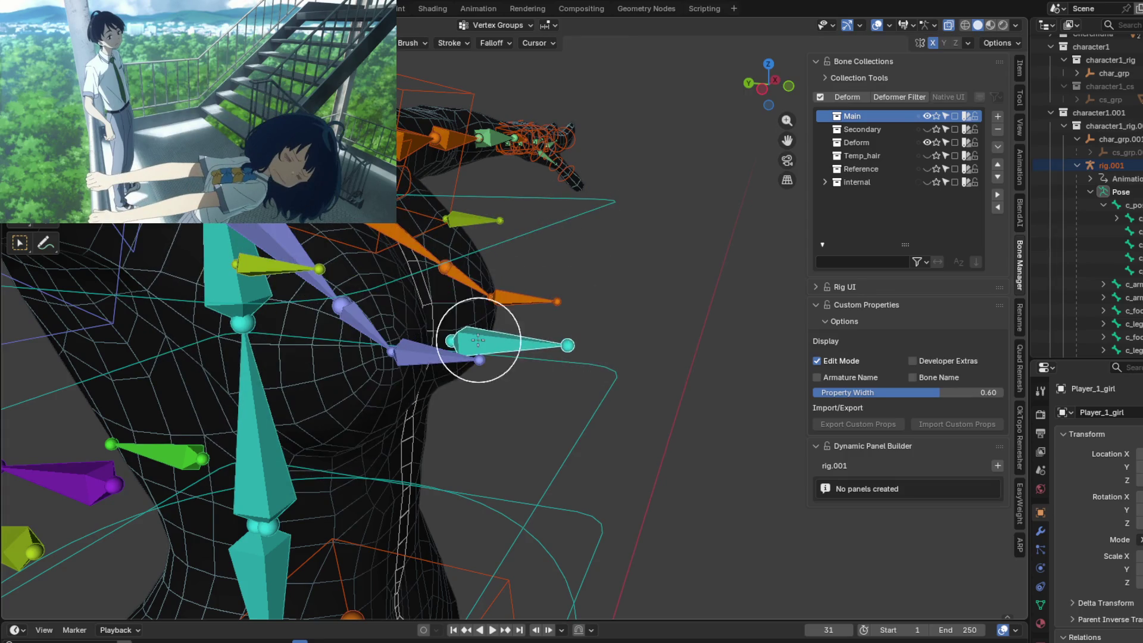
{"action": "left_click", "coordinate": [360, 318], "text": "ctrl"}
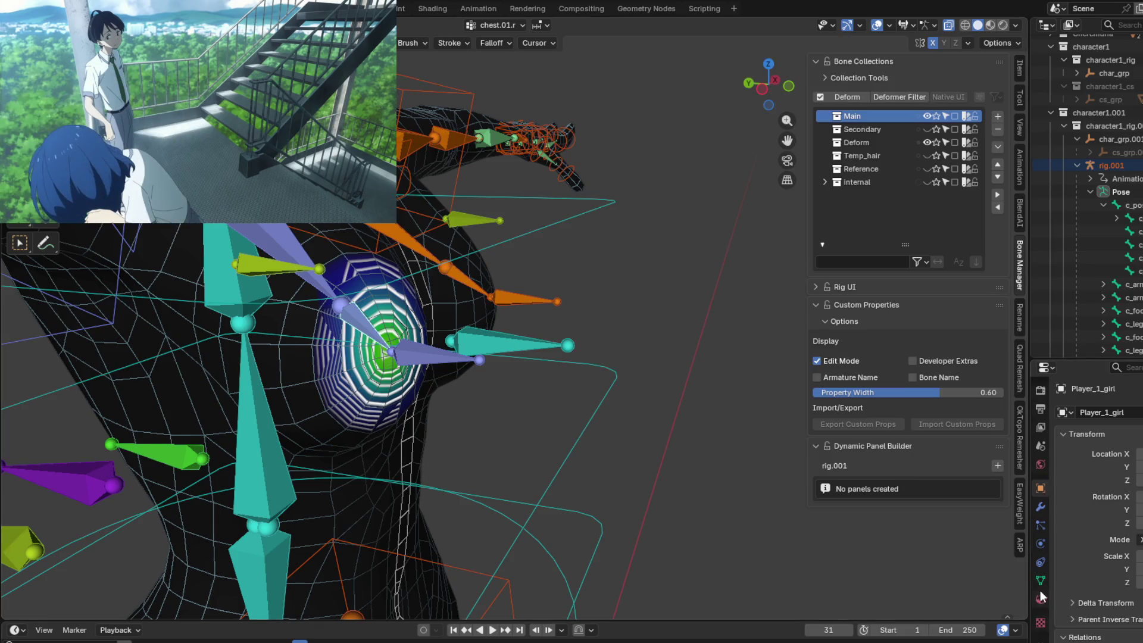
In Pose Mode, move the chest.IK.x control about 1.84, -1.85, 6.75 cm.
{"action": "key", "text": "ctrl+Tab"}
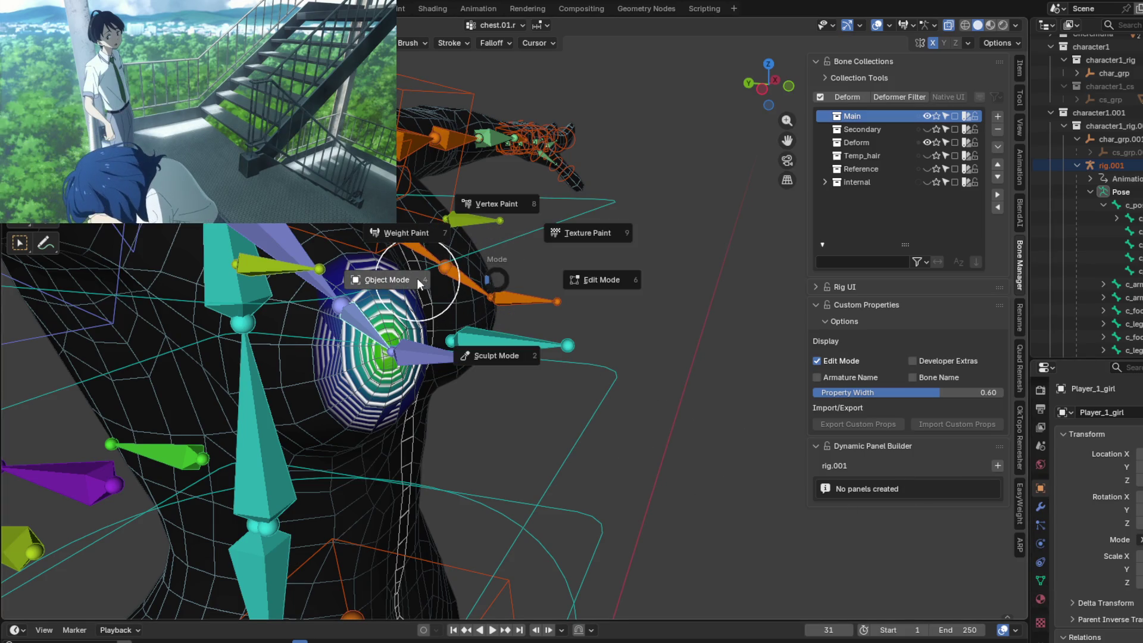
{"action": "left_click", "coordinate": [459, 291]}
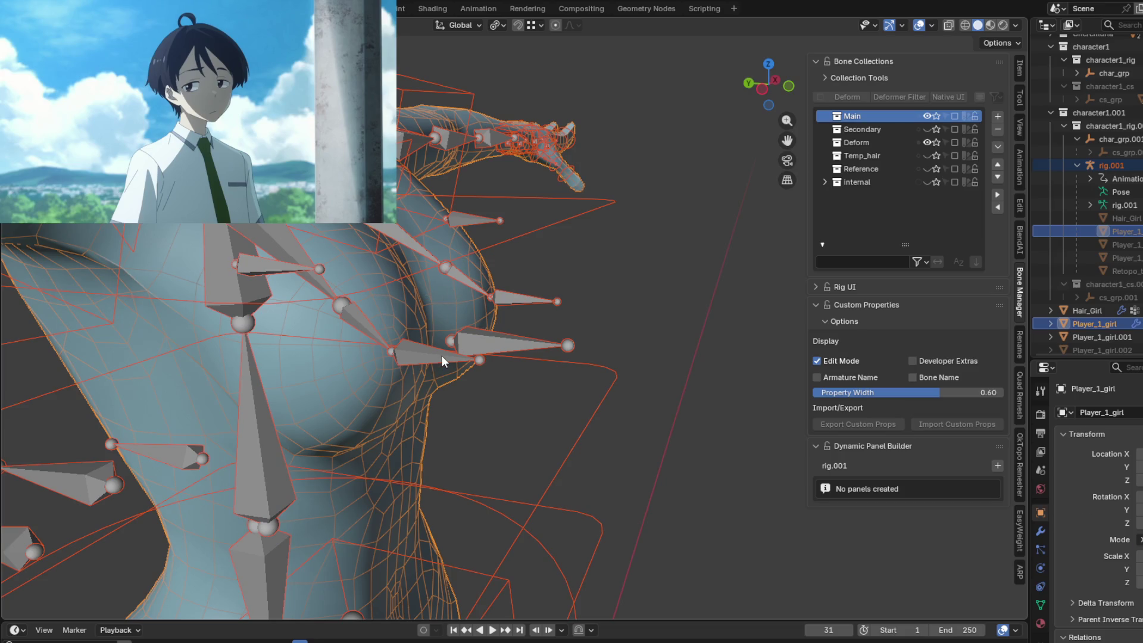
{"action": "key", "text": "ctrl+Tab"}
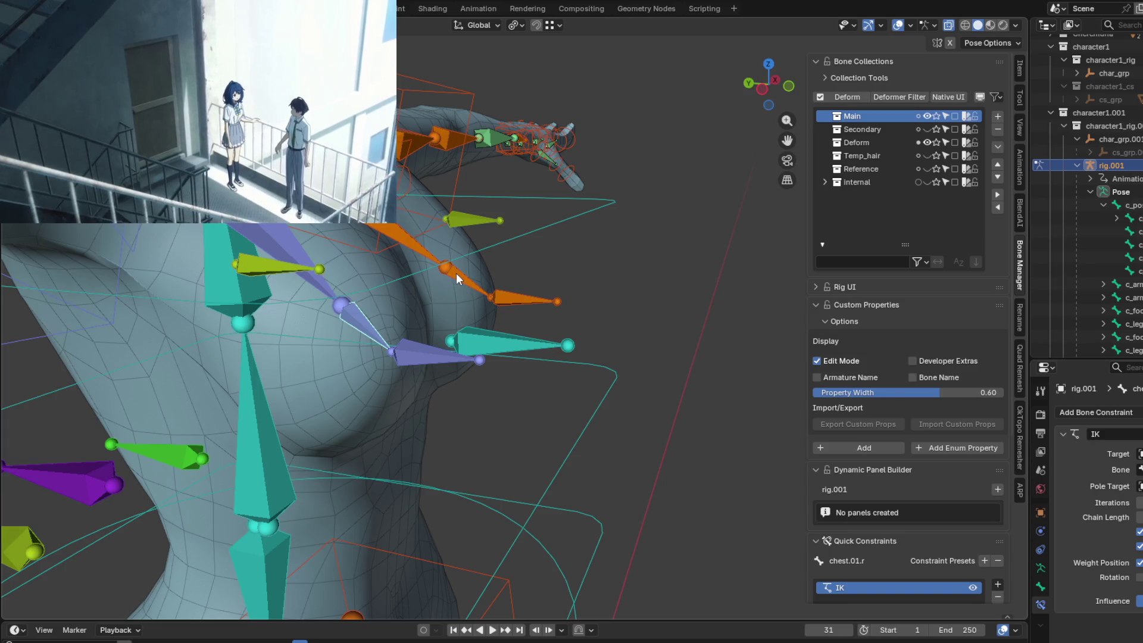
{"action": "left_click", "coordinate": [459, 280], "text": "shift"}
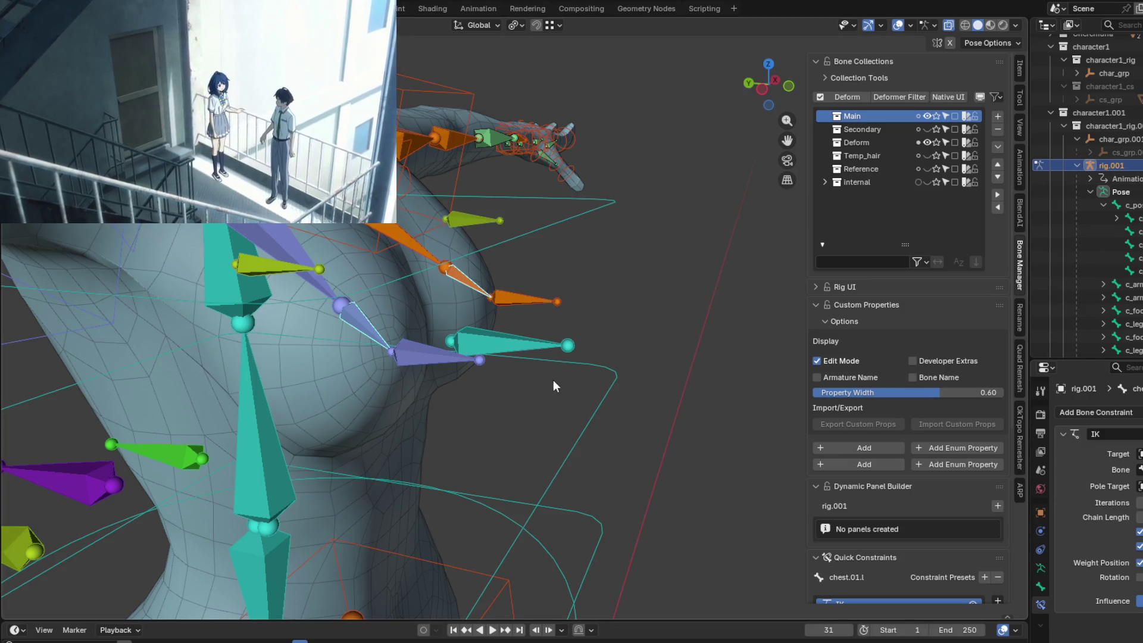
{"action": "mouse_move", "coordinate": [552, 386]}
{"action": "middle_mouse_down"}
{"action": "mouse_move", "coordinate": [643, 398]}
{"action": "mouse_move", "coordinate": [508, 372]}
{"action": "mouse_move", "coordinate": [575, 381]}
{"action": "middle_mouse_up"}
{"action": "left_click", "coordinate": [515, 366]}
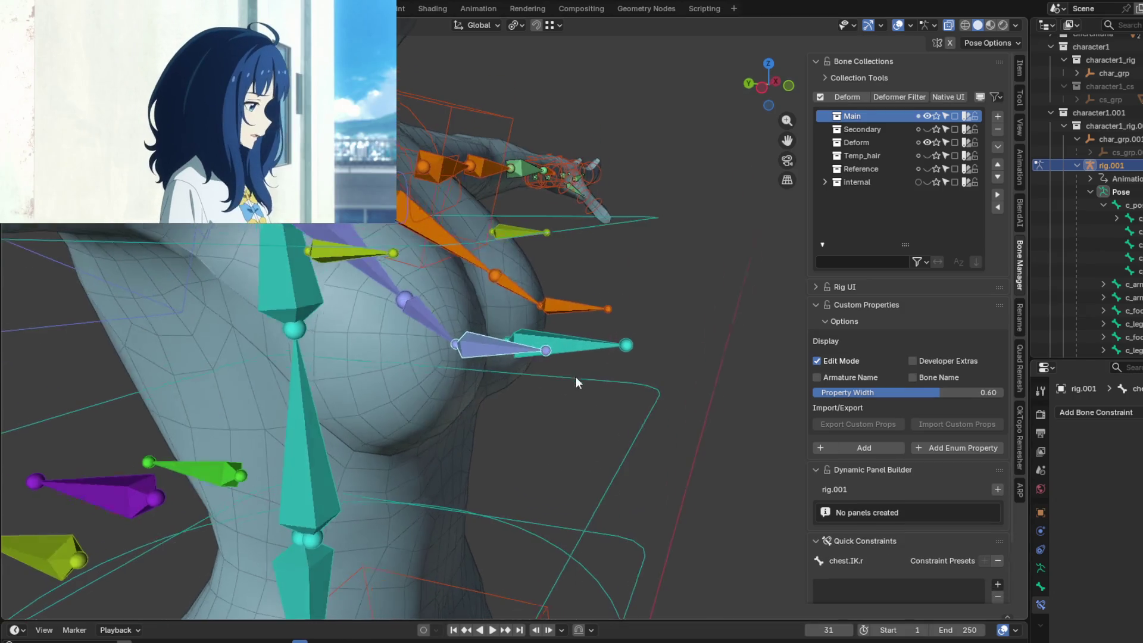
{"action": "left_click", "coordinate": [563, 349]}
{"action": "key", "text": "g"}
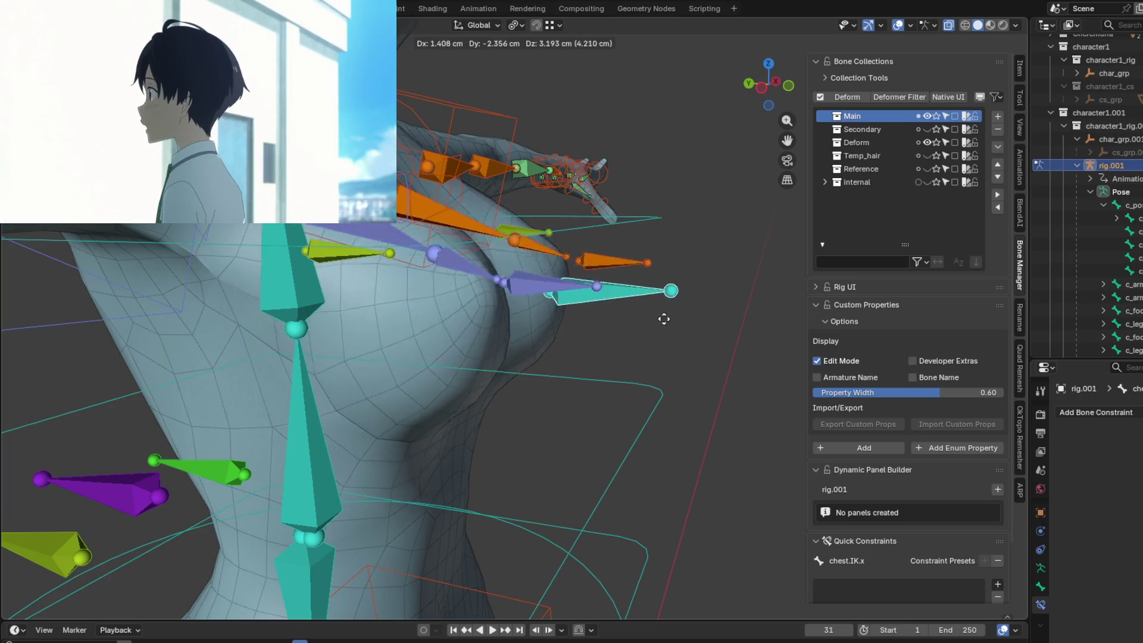
{"action": "left_click", "coordinate": [659, 257]}
{"action": "mouse_move", "coordinate": [659, 258]}
{"action": "middle_mouse_down"}
{"action": "mouse_move", "coordinate": [623, 298]}
{"action": "mouse_move", "coordinate": [564, 317]}
{"action": "mouse_move", "coordinate": [644, 319]}
{"action": "mouse_move", "coordinate": [530, 307]}
{"action": "mouse_move", "coordinate": [659, 306]}
{"action": "mouse_move", "coordinate": [566, 298]}
{"action": "middle_mouse_up"}
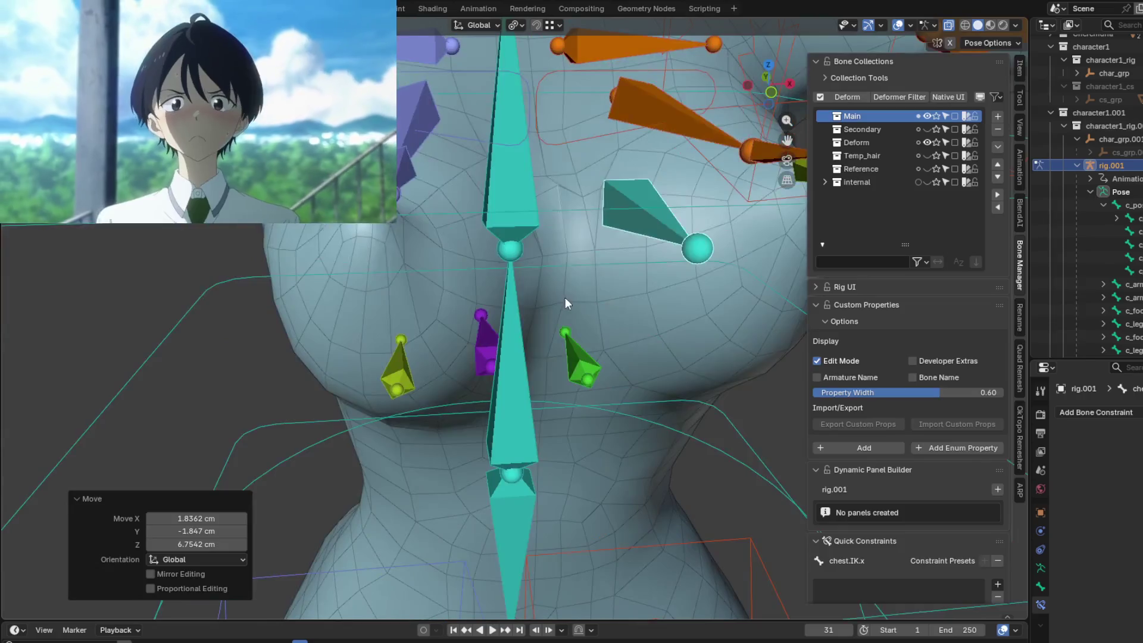
Select the Player_1_girl body mesh, toggle Edit Mode, and return to Weight Paint mode.
{"action": "key", "text": "Tab"}
{"action": "left_click", "coordinate": [549, 280]}
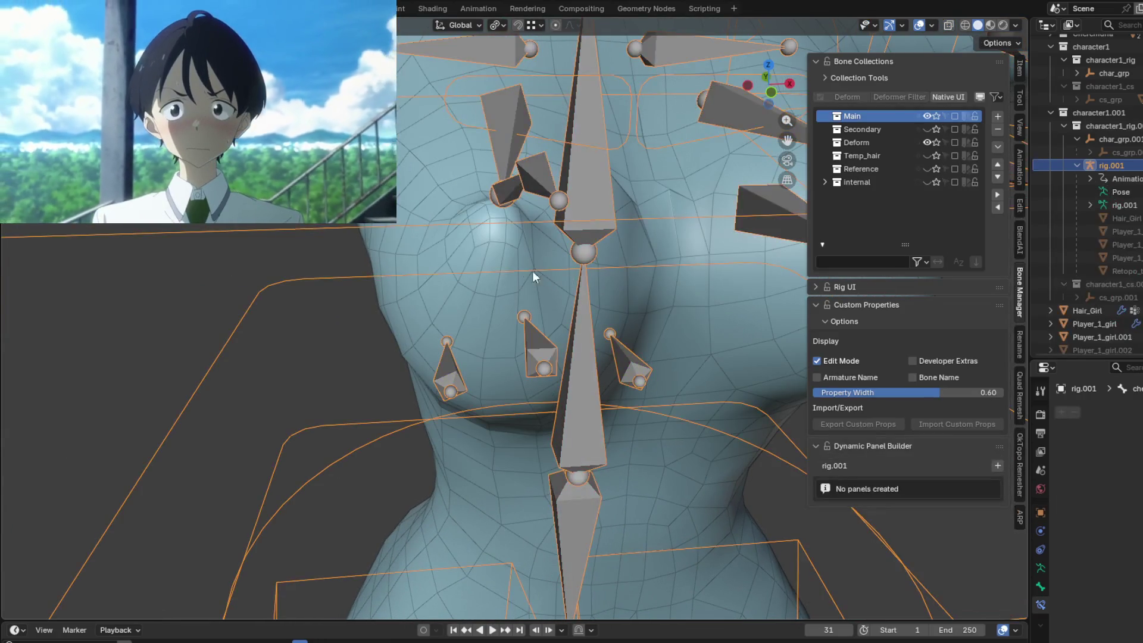
{"action": "key", "text": "Tab"}
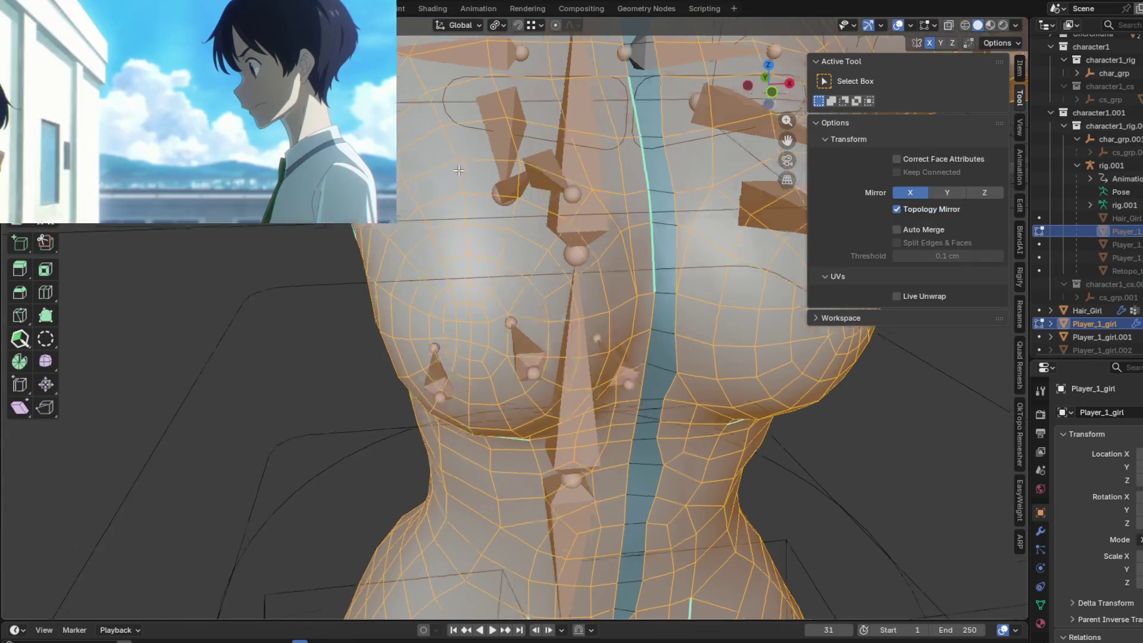
{"action": "middle_click_drag", "start_coordinate": [424, 173], "coordinate": [486, 168]}
{"action": "key", "text": "Tab"}
{"action": "key", "text": "ctrl+Tab"}
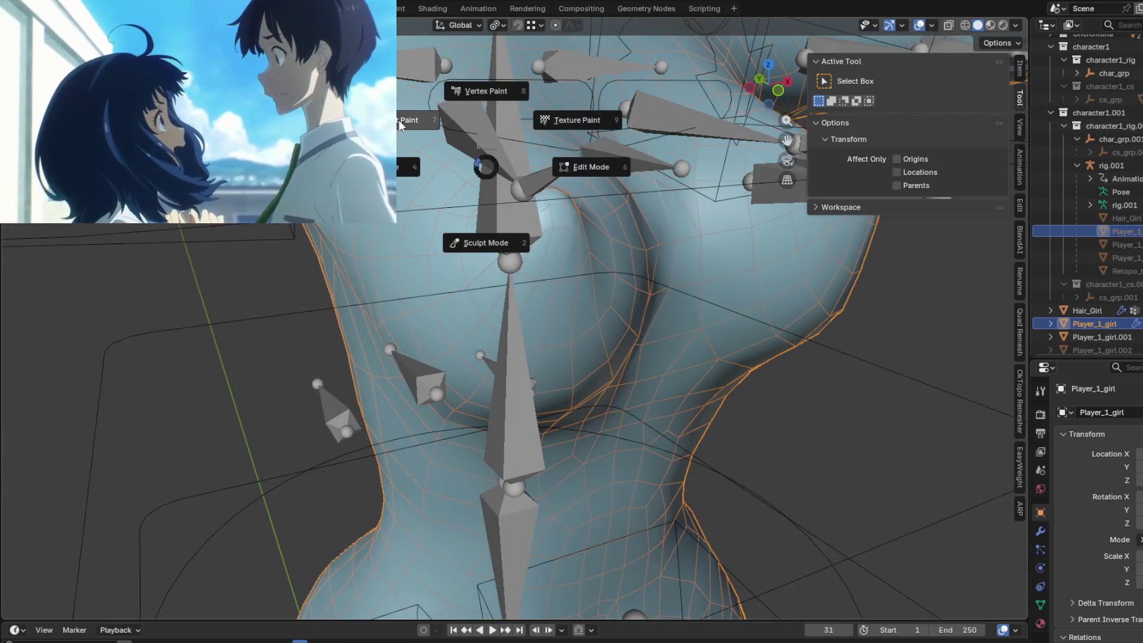
{"action": "left_click", "coordinate": [418, 122]}
{"action": "middle_click_drag", "start_coordinate": [485, 276], "coordinate": [524, 238]}
Paint low weight onto the mesh left of and along the top of the chest sphere.
{"action": "scroll", "coordinate": [524, 238], "scroll_direction": "up", "scroll_amount": 2}
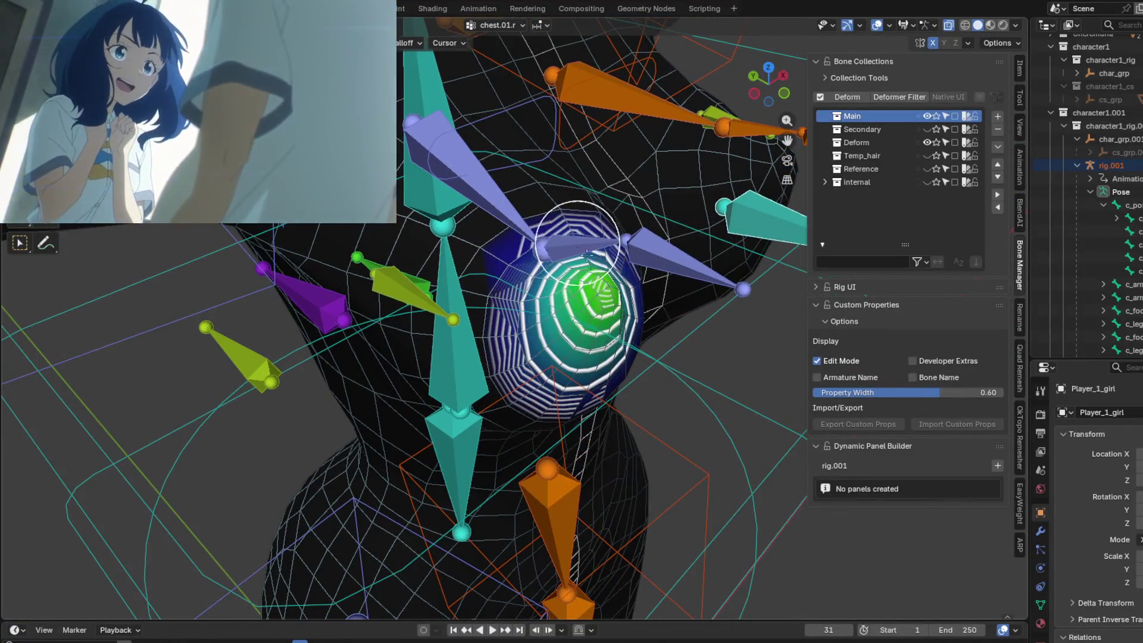
{"action": "left_click_drag", "start_coordinate": [476, 262], "coordinate": [488, 233]}
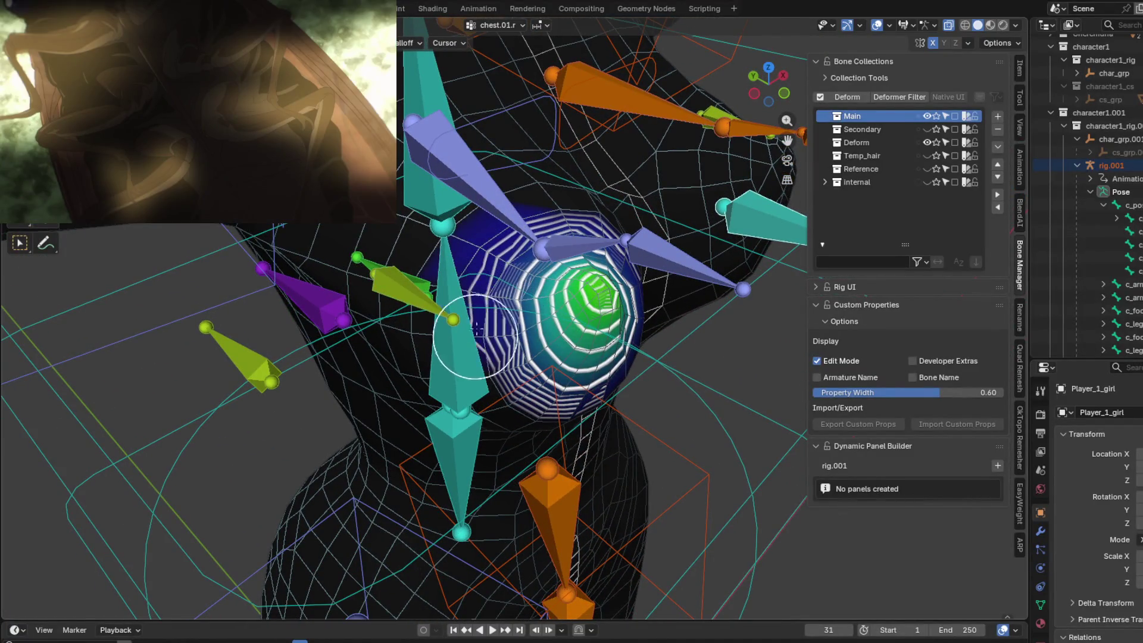
{"action": "left_click_drag", "start_coordinate": [476, 327], "coordinate": [529, 220]}
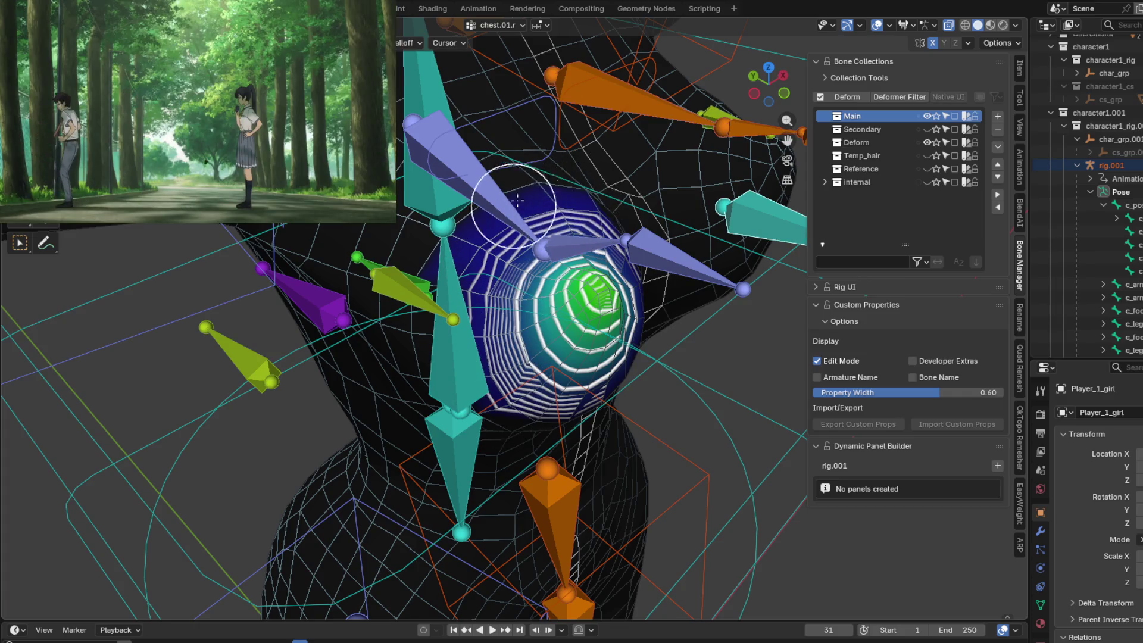
Orbit around the chest to inspect the painted weight rings.
{"action": "mouse_move", "coordinate": [586, 198]}
{"action": "middle_mouse_down"}
{"action": "mouse_move", "coordinate": [560, 262]}
{"action": "mouse_move", "coordinate": [506, 328]}
{"action": "middle_mouse_up"}
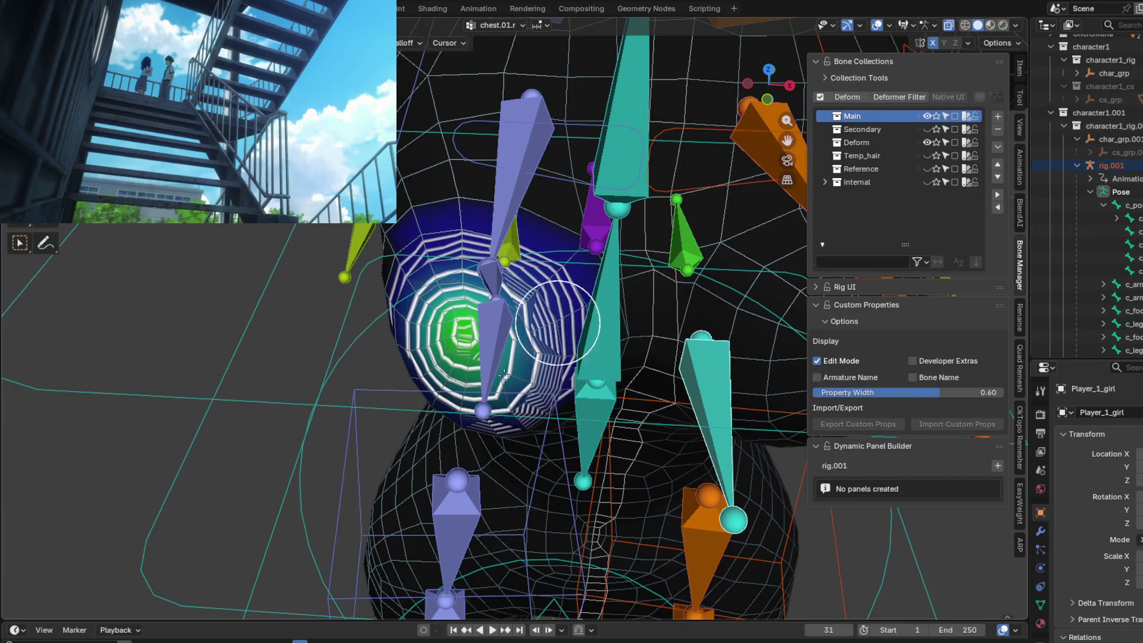
{"action": "middle_click_drag", "start_coordinate": [505, 376], "coordinate": [479, 286]}
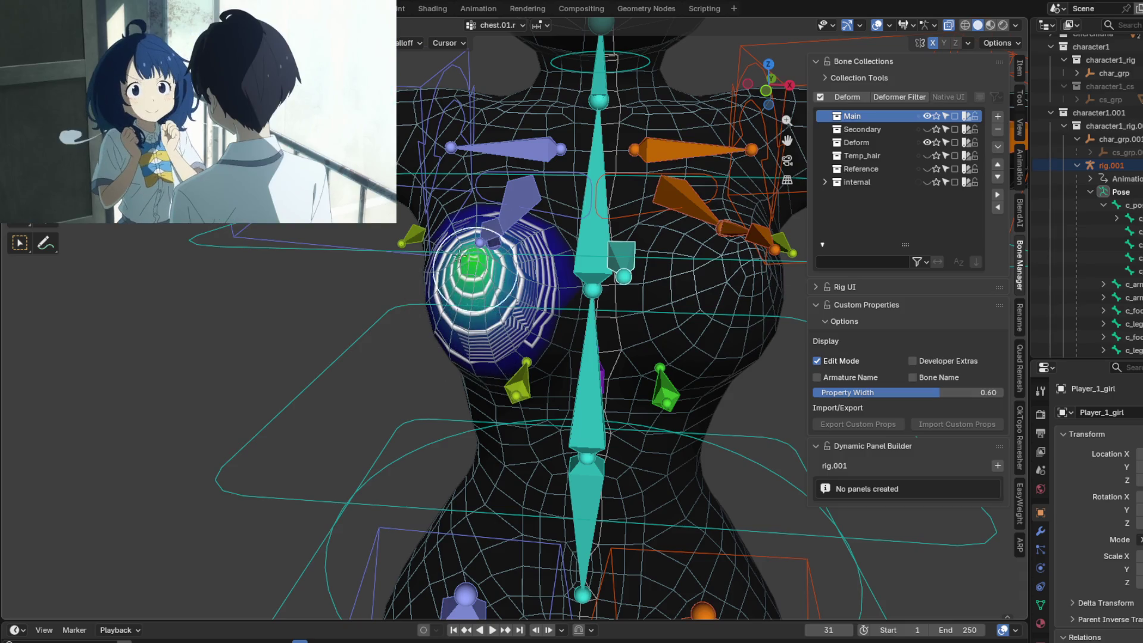
{"action": "mouse_move", "coordinate": [458, 257]}
{"action": "middle_mouse_down"}
{"action": "mouse_move", "coordinate": [476, 265]}
{"action": "mouse_move", "coordinate": [536, 370]}
{"action": "mouse_move", "coordinate": [629, 294]}
{"action": "mouse_move", "coordinate": [370, 307]}
{"action": "middle_mouse_up"}
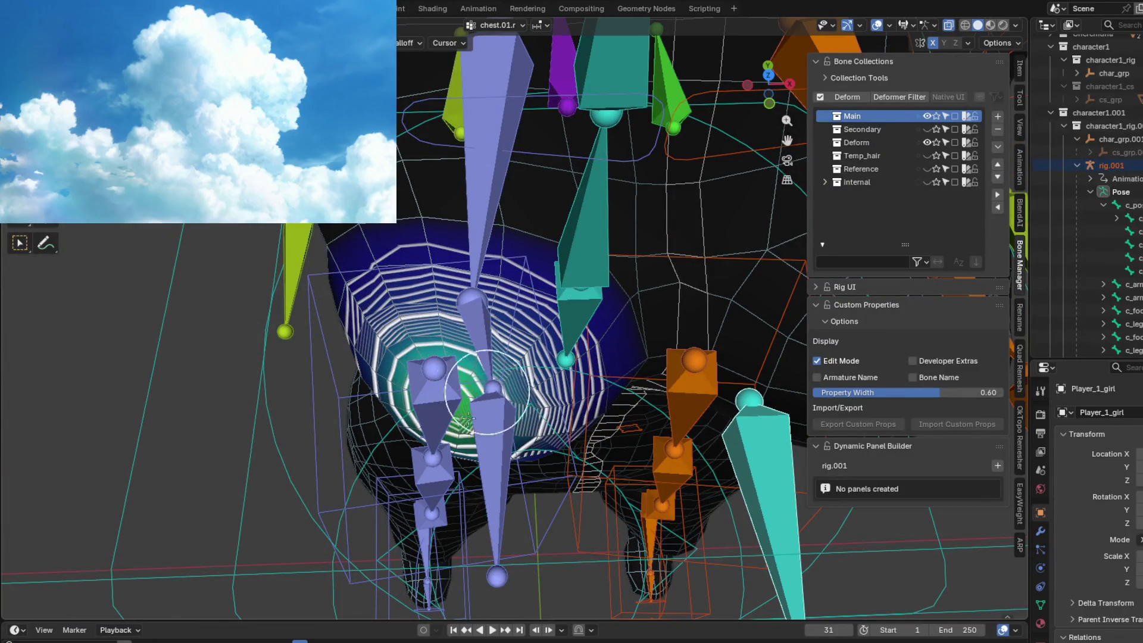
{"action": "mouse_move", "coordinate": [426, 330]}
{"action": "middle_mouse_down"}
{"action": "mouse_move", "coordinate": [544, 324]}
{"action": "mouse_move", "coordinate": [545, 312]}
{"action": "mouse_move", "coordinate": [590, 336]}
{"action": "mouse_move", "coordinate": [703, 322]}
{"action": "mouse_move", "coordinate": [536, 328]}
{"action": "middle_mouse_up"}
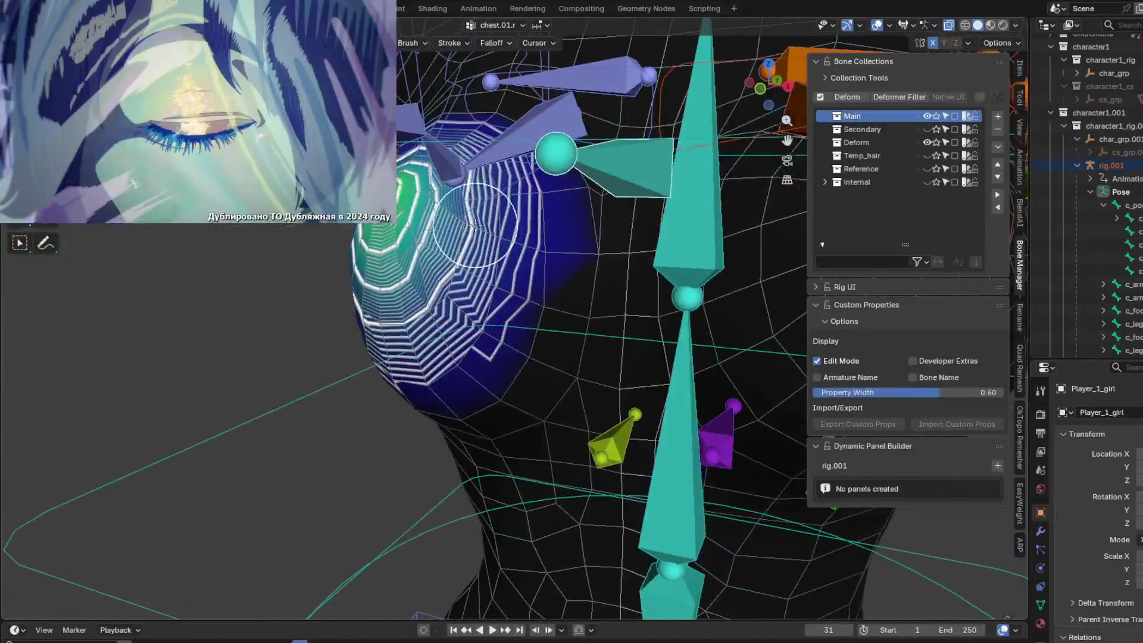
{"action": "mouse_move", "coordinate": [425, 392]}
{"action": "middle_mouse_down"}
{"action": "mouse_move", "coordinate": [519, 320]}
{"action": "mouse_move", "coordinate": [545, 247]}
{"action": "mouse_move", "coordinate": [525, 292]}
{"action": "mouse_move", "coordinate": [534, 253]}
{"action": "mouse_move", "coordinate": [552, 255]}
{"action": "mouse_move", "coordinate": [670, 181]}
{"action": "middle_mouse_up"}
{"action": "middle_click_drag", "start_coordinate": [688, 168], "coordinate": [535, 247]}
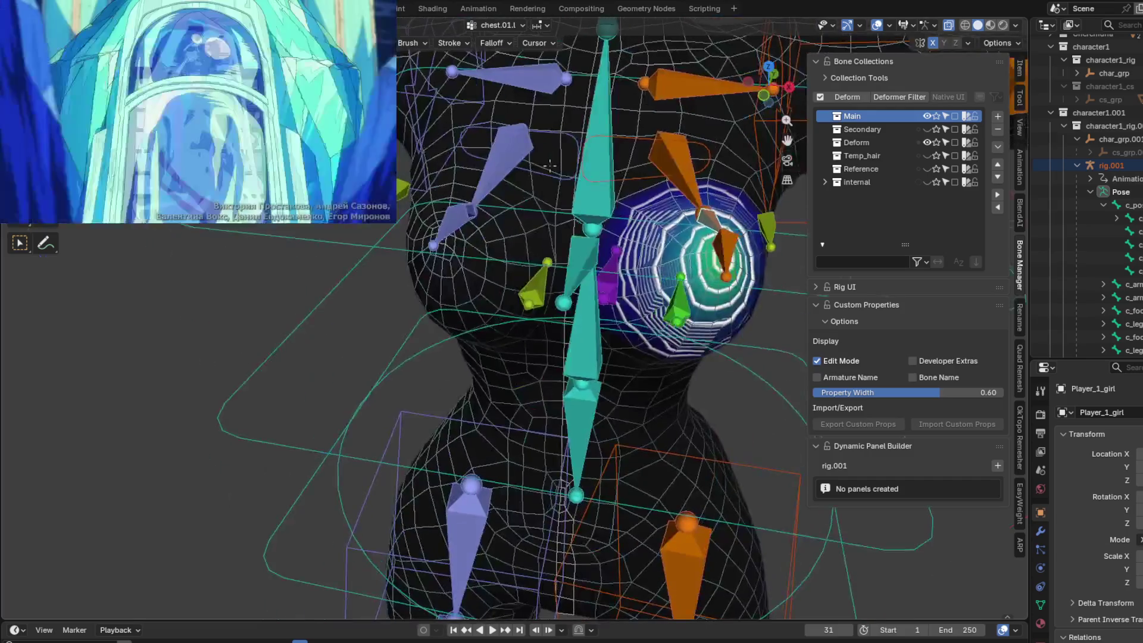
{"action": "scroll", "coordinate": [536, 248], "scroll_direction": "up", "scroll_amount": 2}
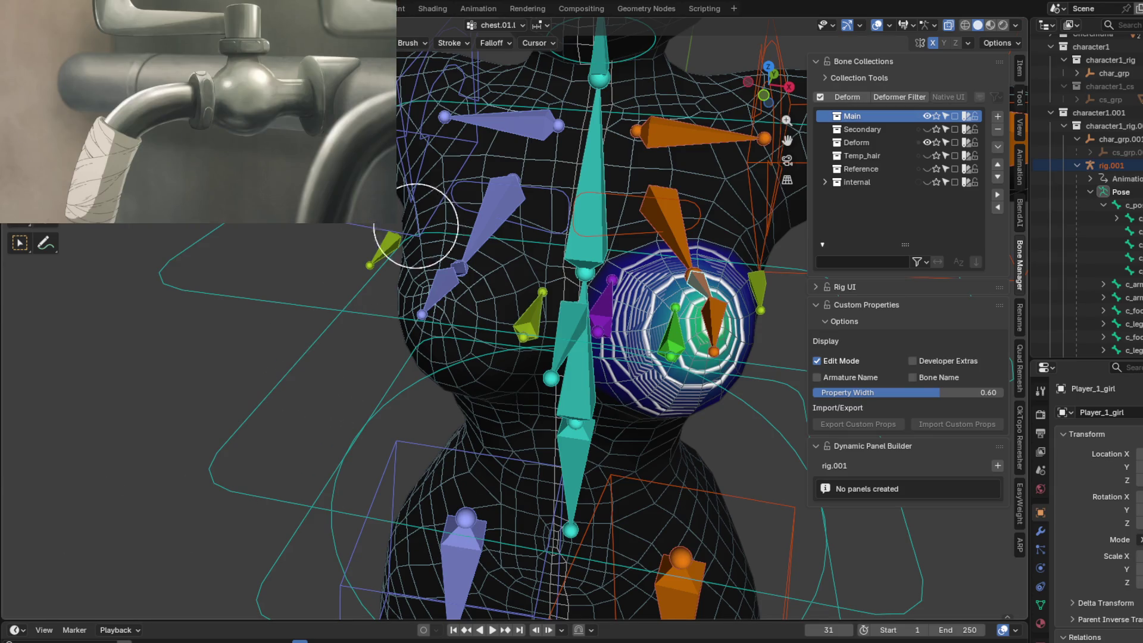
{"action": "middle_click_drag", "start_coordinate": [507, 331], "coordinate": [404, 463]}
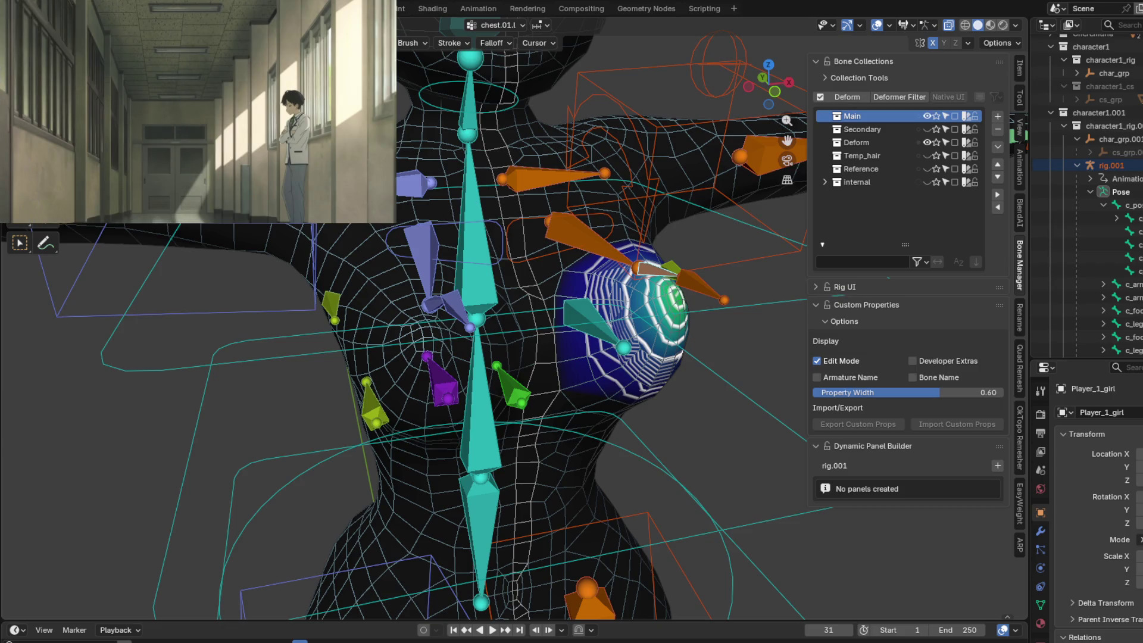
Orbit around the torso to inspect the chest.l weights from high, side and frontal angles.
{"action": "mouse_move", "coordinate": [584, 369]}
{"action": "middle_mouse_down"}
{"action": "mouse_move", "coordinate": [625, 440]}
{"action": "mouse_move", "coordinate": [481, 396]}
{"action": "mouse_move", "coordinate": [538, 483]}
{"action": "mouse_move", "coordinate": [572, 464]}
{"action": "middle_mouse_up"}
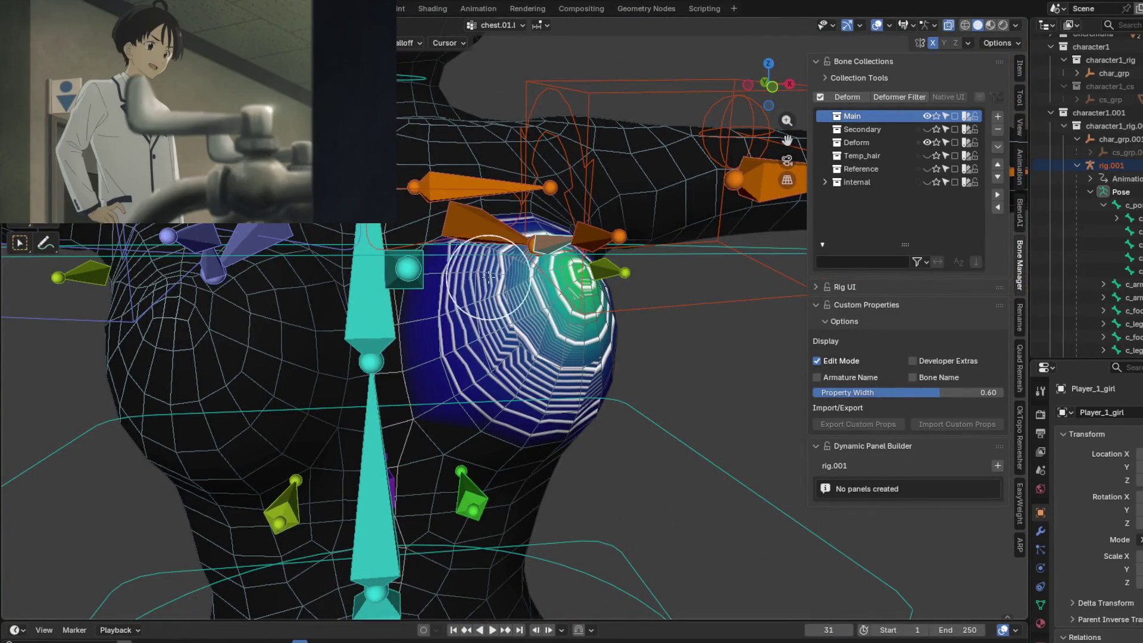
{"action": "mouse_move", "coordinate": [492, 272]}
{"action": "middle_mouse_down"}
{"action": "mouse_move", "coordinate": [454, 339]}
{"action": "mouse_move", "coordinate": [417, 369]}
{"action": "mouse_move", "coordinate": [535, 300]}
{"action": "middle_mouse_up"}
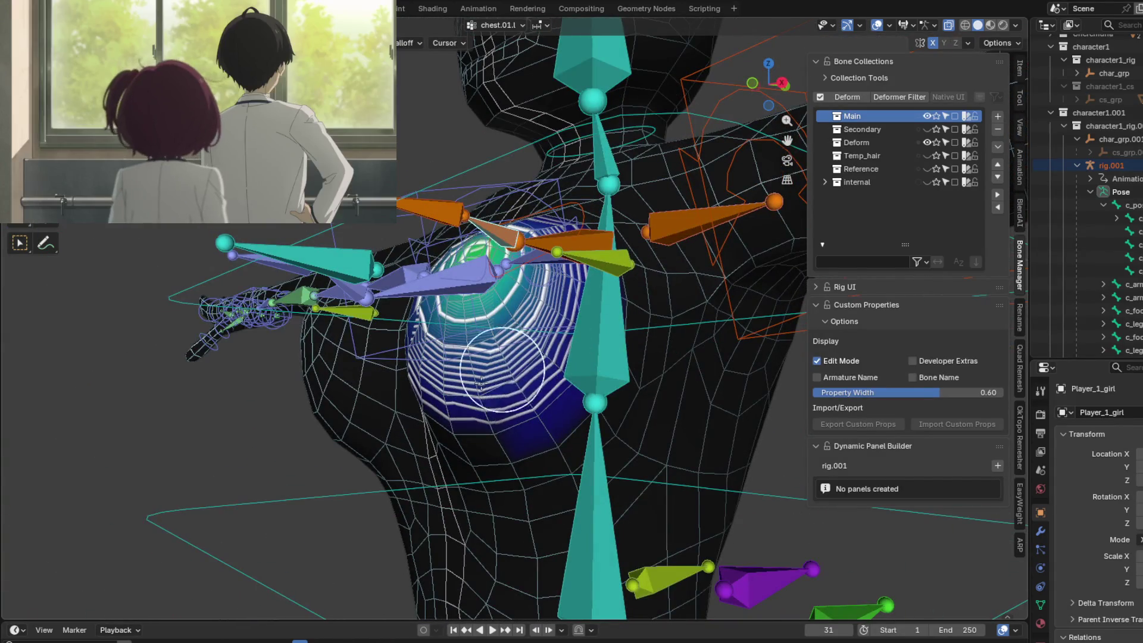
{"action": "mouse_move", "coordinate": [482, 381]}
{"action": "middle_mouse_down"}
{"action": "mouse_move", "coordinate": [512, 246]}
{"action": "mouse_move", "coordinate": [422, 203]}
{"action": "mouse_move", "coordinate": [492, 188]}
{"action": "mouse_move", "coordinate": [440, 177]}
{"action": "middle_mouse_up"}
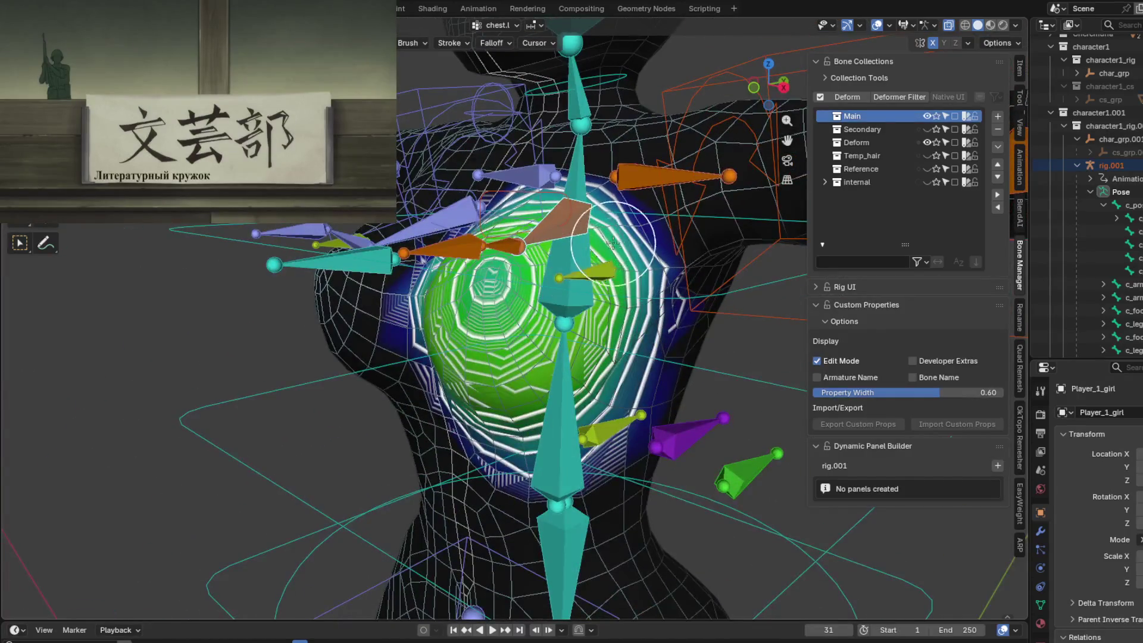
{"action": "mouse_move", "coordinate": [614, 243]}
{"action": "middle_mouse_down"}
{"action": "mouse_move", "coordinate": [589, 241]}
{"action": "mouse_move", "coordinate": [622, 255]}
{"action": "mouse_move", "coordinate": [651, 291]}
{"action": "middle_mouse_up"}
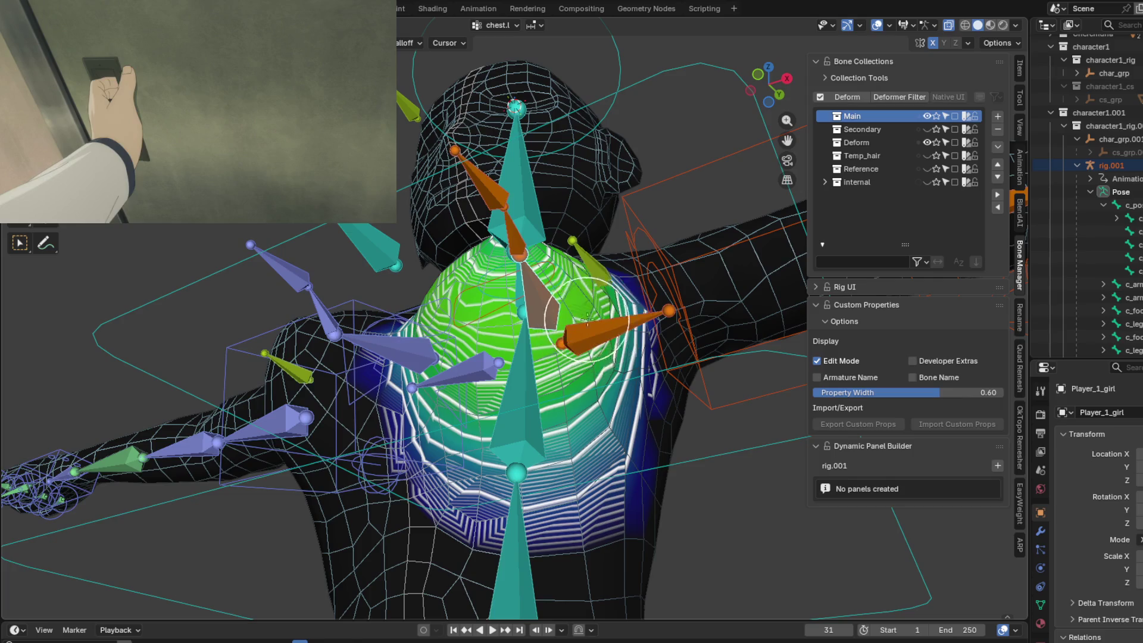
{"action": "middle_click_drag", "start_coordinate": [606, 304], "coordinate": [549, 403]}
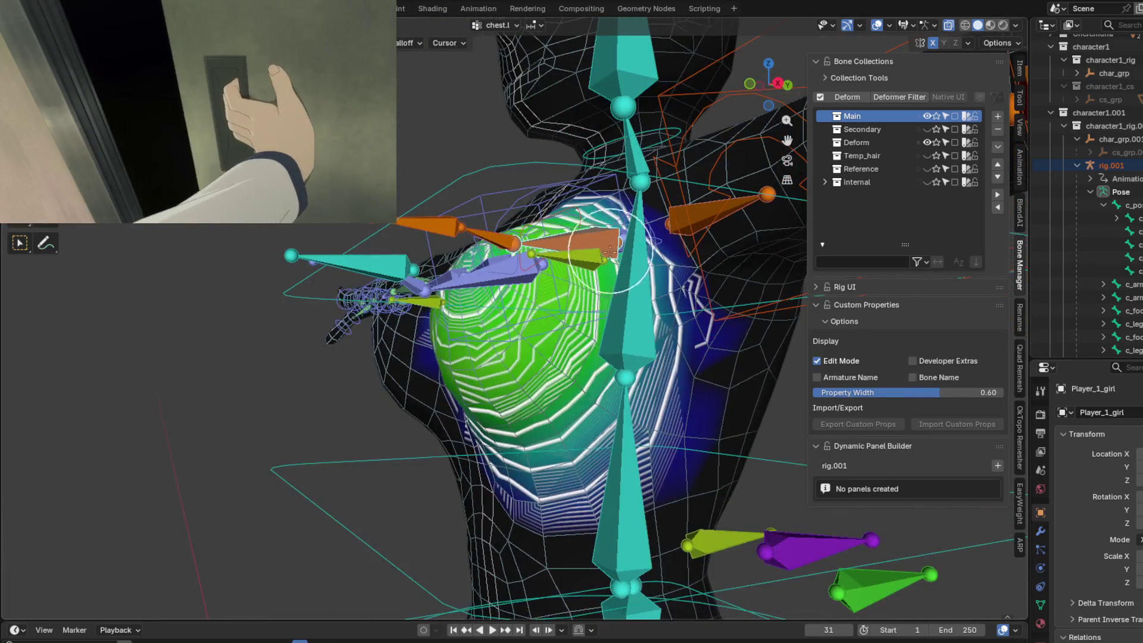
{"action": "middle_click_drag", "start_coordinate": [610, 251], "coordinate": [582, 249]}
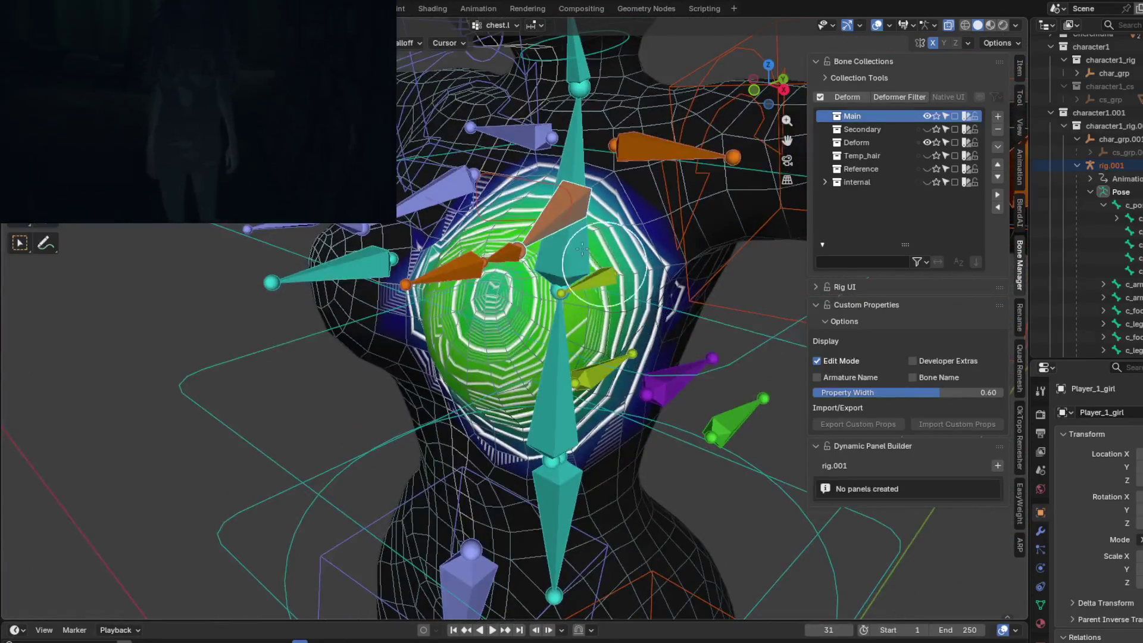
{"action": "middle_click_drag", "start_coordinate": [525, 223], "coordinate": [523, 244]}
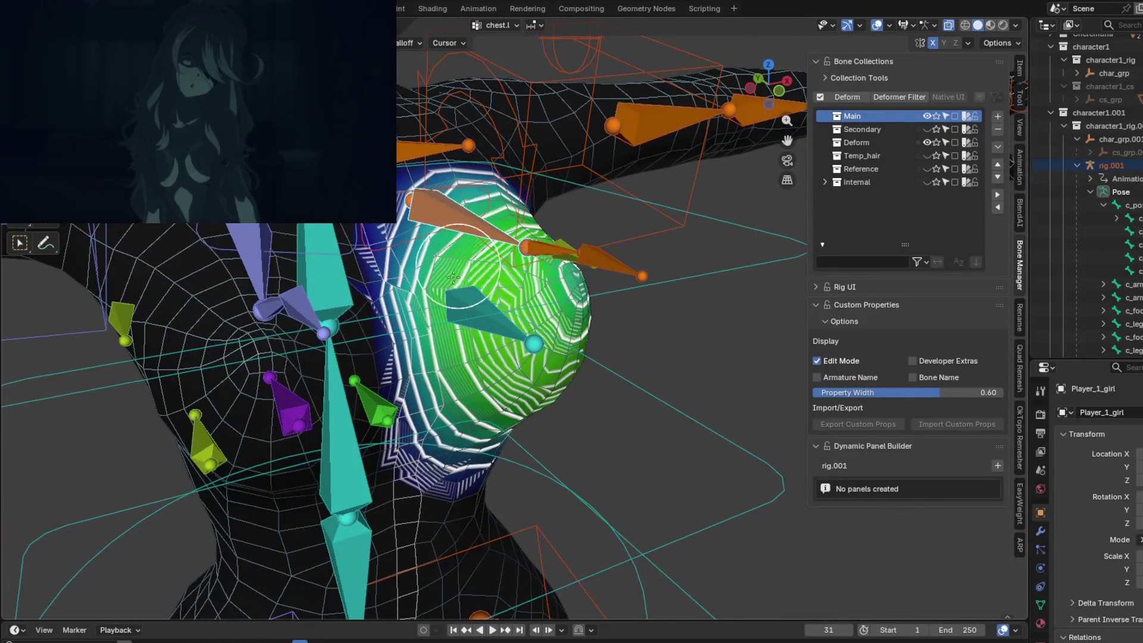
{"action": "mouse_move", "coordinate": [488, 205]}
{"action": "middle_mouse_down"}
{"action": "mouse_move", "coordinate": [658, 256]}
{"action": "mouse_move", "coordinate": [642, 315]}
{"action": "mouse_move", "coordinate": [670, 321]}
{"action": "mouse_move", "coordinate": [665, 305]}
{"action": "middle_mouse_up"}
Move the selected chest bone to test how the painted weights deform the torso.
{"action": "key", "text": "g"}
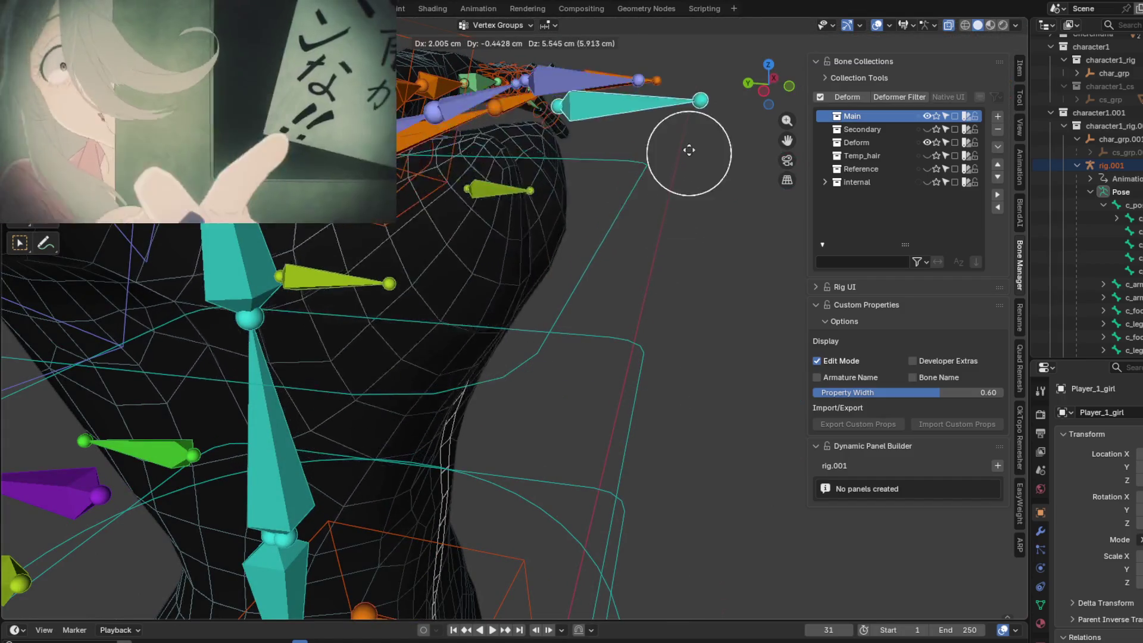
{"action": "mouse_move", "coordinate": [649, 322]}
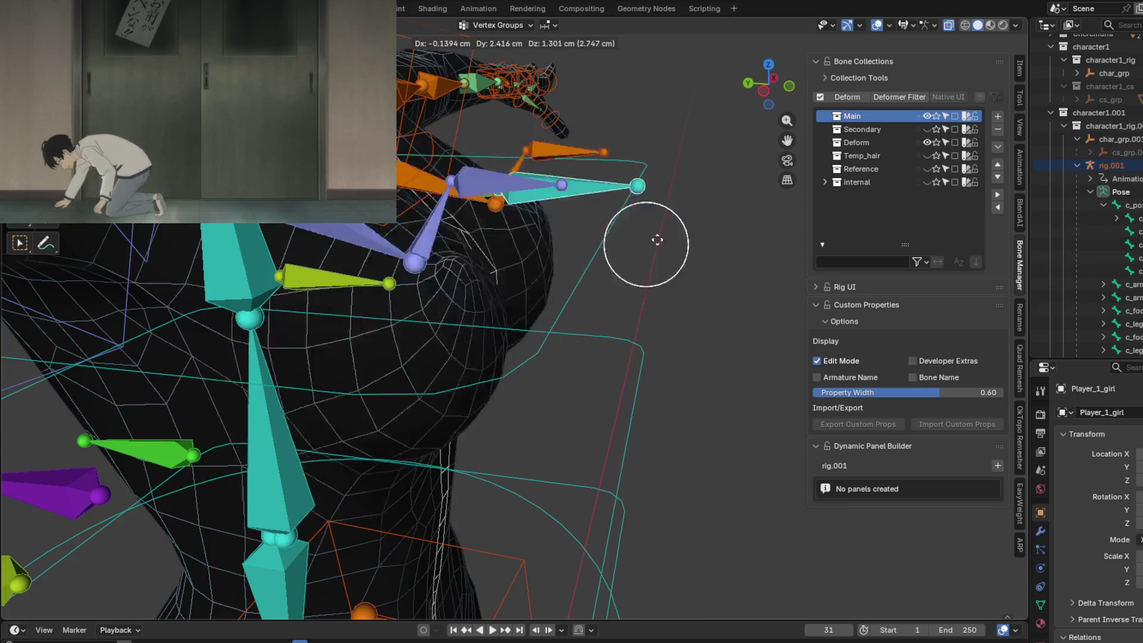
{"action": "left_click", "coordinate": [680, 303]}
Zoom out and check the torso deformation from front and three-quarter views.
{"action": "scroll", "coordinate": [562, 320], "scroll_direction": "down", "scroll_amount": 4}
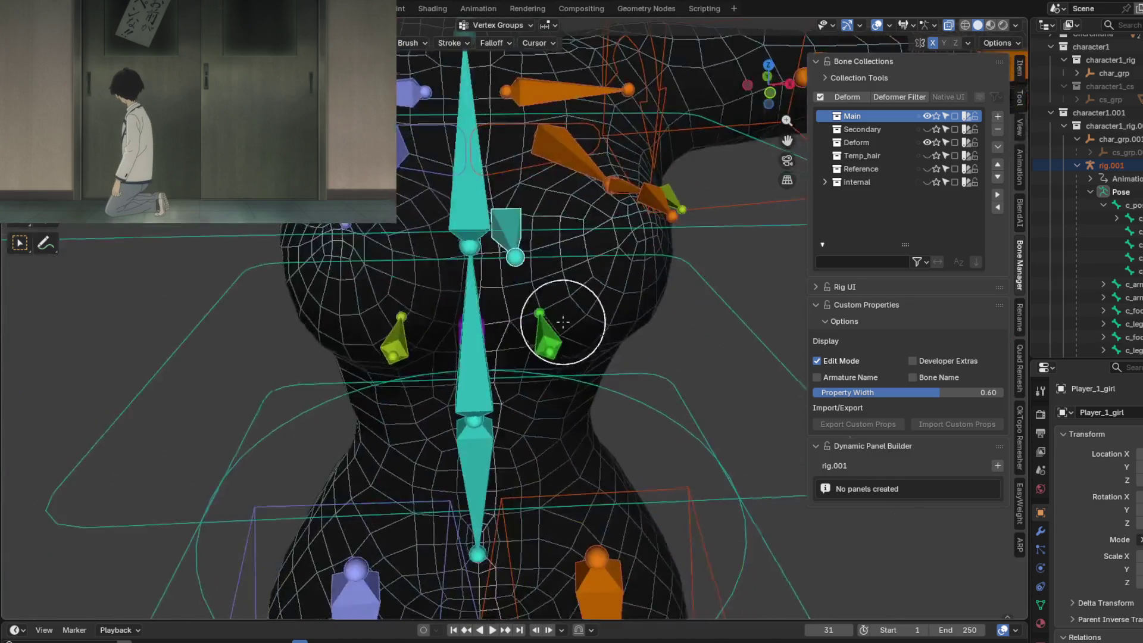
{"action": "middle_click_drag", "start_coordinate": [562, 319], "coordinate": [569, 268]}
{"action": "scroll", "coordinate": [571, 298], "scroll_direction": "down", "scroll_amount": 3}
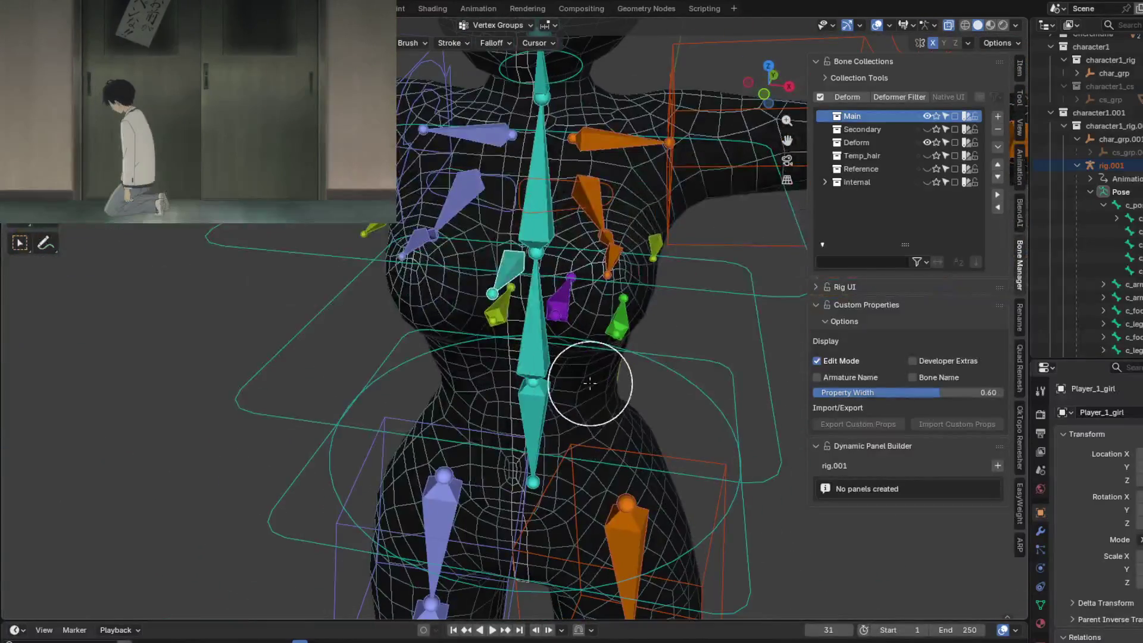
{"action": "mouse_move", "coordinate": [587, 377]}
{"action": "middle_mouse_down"}
{"action": "mouse_move", "coordinate": [615, 408]}
{"action": "mouse_move", "coordinate": [720, 360]}
{"action": "middle_mouse_up"}
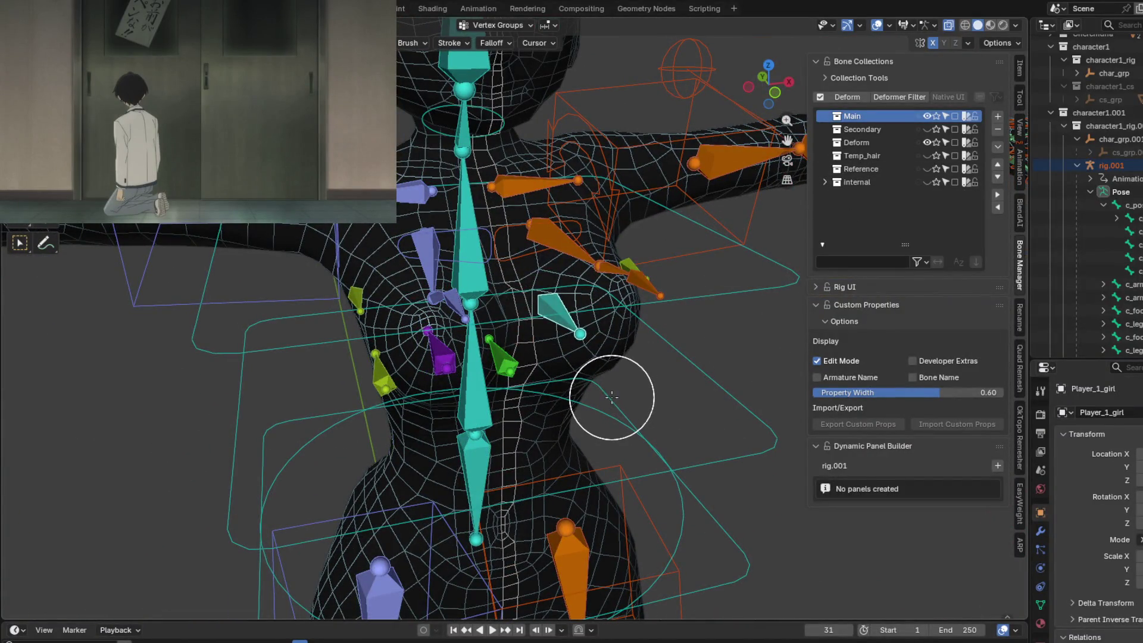
{"action": "middle_click_drag", "start_coordinate": [611, 397], "coordinate": [602, 377]}
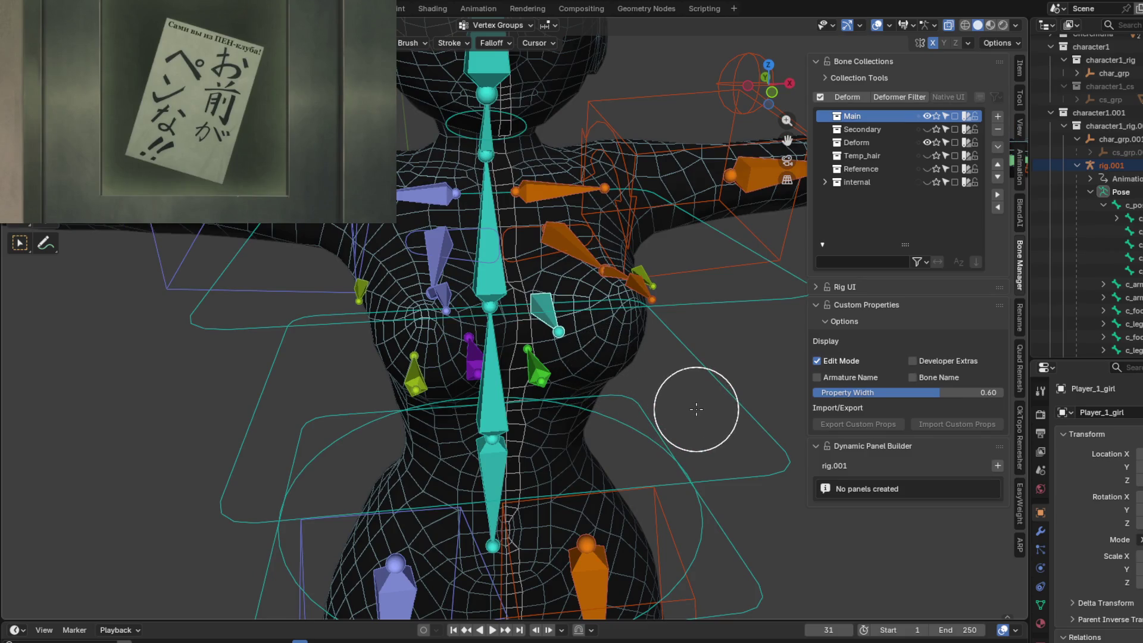
{"action": "key", "text": "ctrl+Tab"}
Switch to Object Mode and select the rig.001 armature.
{"action": "left_click", "coordinate": [588, 403]}
{"action": "mouse_move", "coordinate": [650, 402]}
{"action": "middle_mouse_down"}
{"action": "mouse_move", "coordinate": [545, 348]}
{"action": "mouse_move", "coordinate": [526, 366]}
{"action": "middle_mouse_up"}
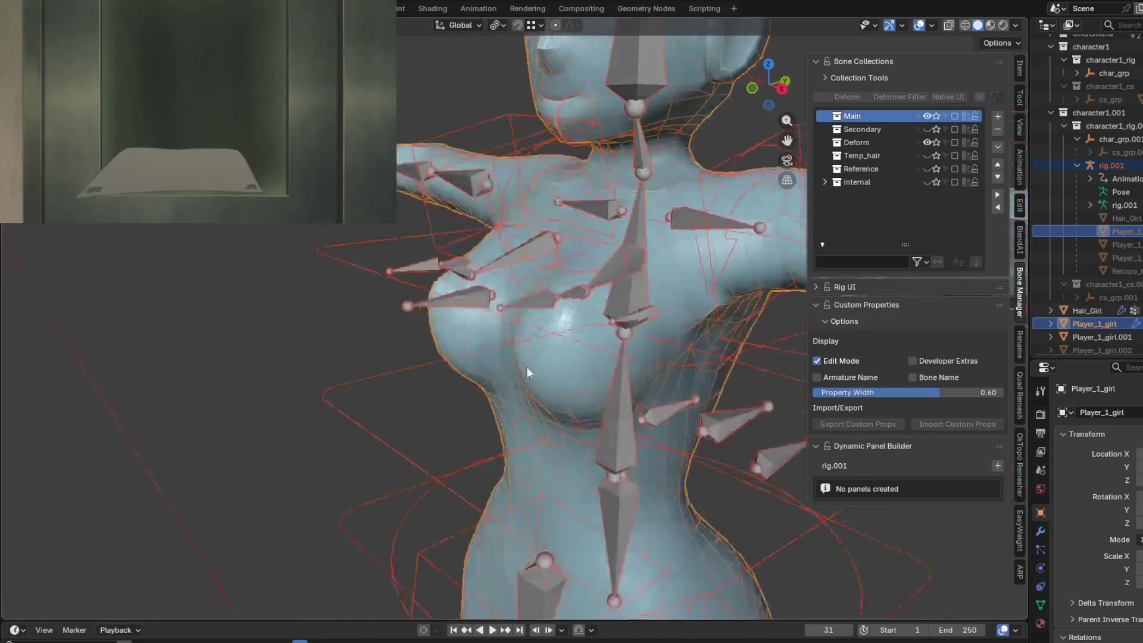
{"action": "left_click", "coordinate": [453, 315]}
{"action": "middle_click_drag", "start_coordinate": [486, 313], "coordinate": [655, 268]}
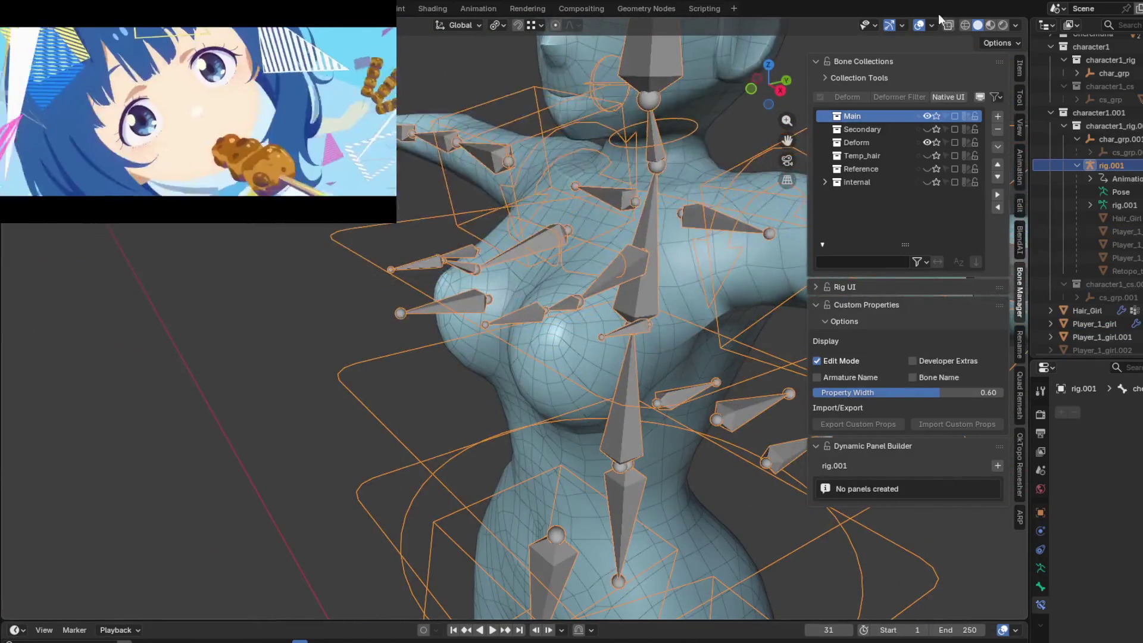
Turn off the Wireframe viewport overlay so the body shows plain shading.
{"action": "left_click", "coordinate": [927, 24]}
{"action": "left_click", "coordinate": [926, 24]}
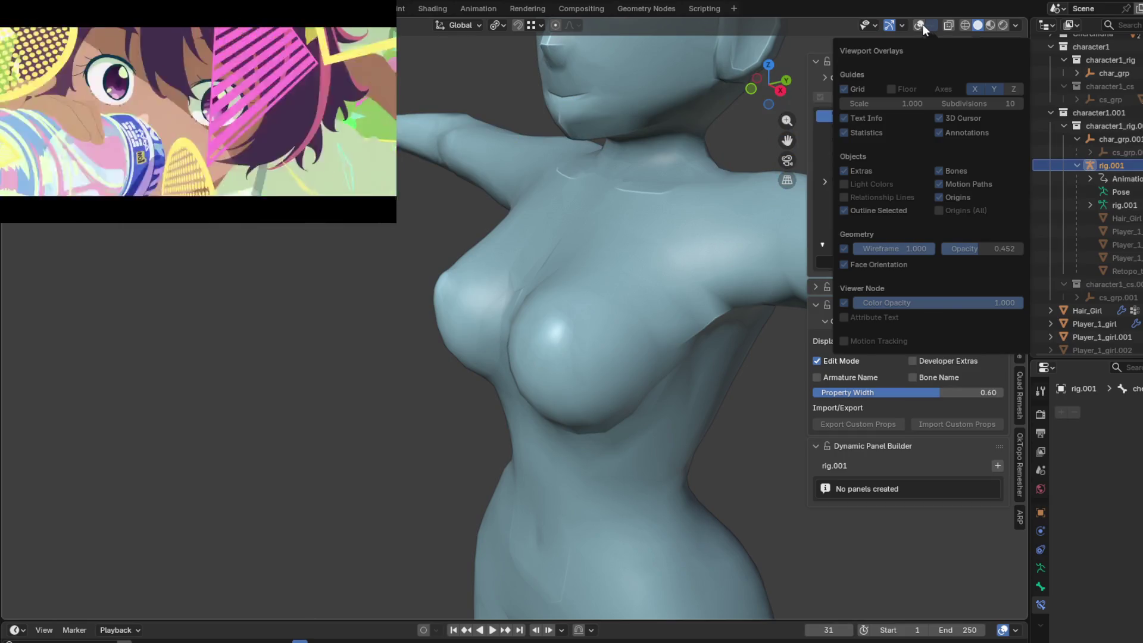
{"action": "left_click", "coordinate": [920, 24]}
{"action": "left_click", "coordinate": [933, 26]}
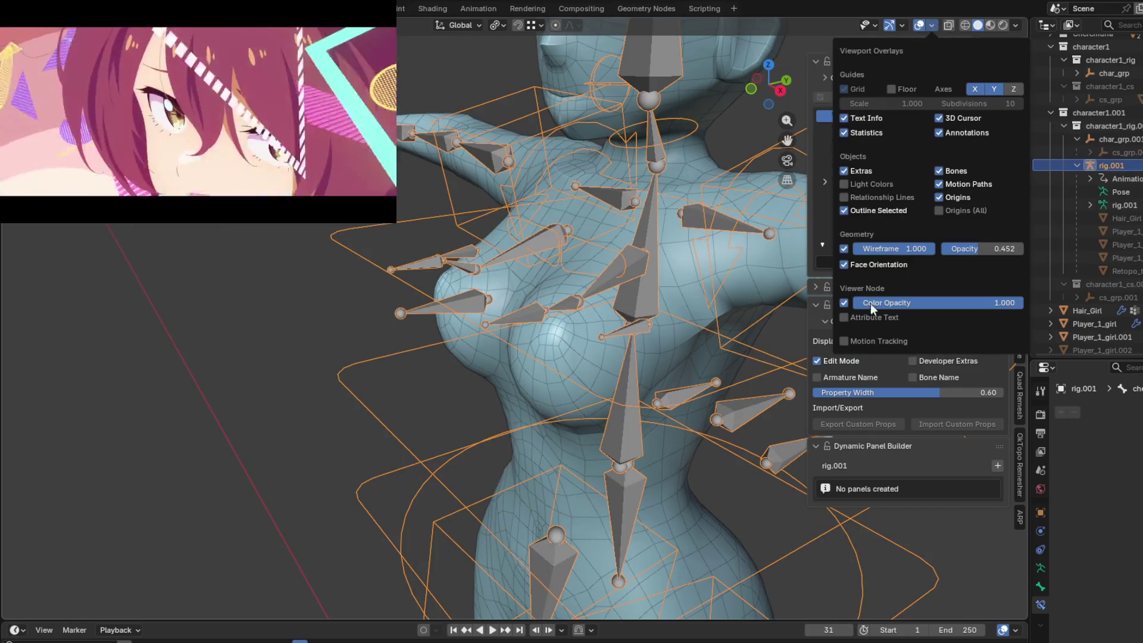
{"action": "left_click", "coordinate": [844, 249]}
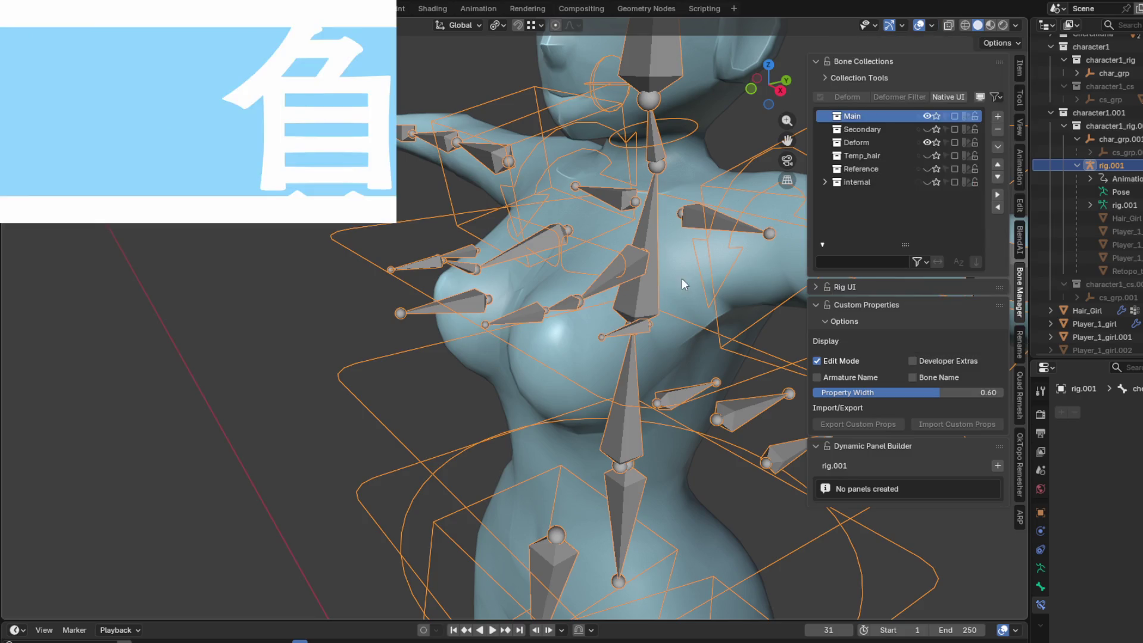
{"action": "mouse_move", "coordinate": [681, 277]}
{"action": "middle_mouse_down"}
{"action": "mouse_move", "coordinate": [517, 362]}
{"action": "mouse_move", "coordinate": [531, 406]}
{"action": "mouse_move", "coordinate": [602, 493]}
{"action": "mouse_move", "coordinate": [618, 402]}
{"action": "mouse_move", "coordinate": [543, 317]}
{"action": "mouse_move", "coordinate": [581, 364]}
{"action": "middle_mouse_up"}
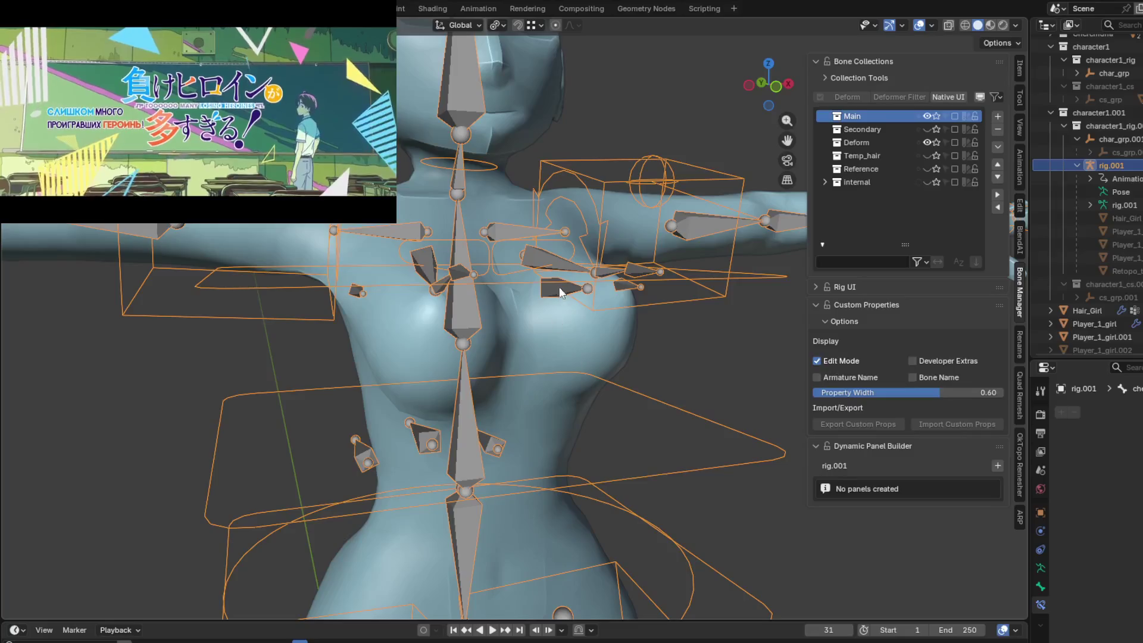
Put the armature in Pose Mode and hide the Deform bone collection.
{"action": "mouse_move", "coordinate": [566, 303]}
{"action": "middle_mouse_down"}
{"action": "mouse_move", "coordinate": [642, 328]}
{"action": "mouse_move", "coordinate": [648, 366]}
{"action": "mouse_move", "coordinate": [661, 351]}
{"action": "mouse_move", "coordinate": [554, 313]}
{"action": "mouse_move", "coordinate": [586, 355]}
{"action": "mouse_move", "coordinate": [477, 349]}
{"action": "mouse_move", "coordinate": [513, 384]}
{"action": "mouse_move", "coordinate": [452, 346]}
{"action": "middle_mouse_up"}
{"action": "key", "text": "ctrl+Tab"}
{"action": "left_click", "coordinate": [926, 143]}
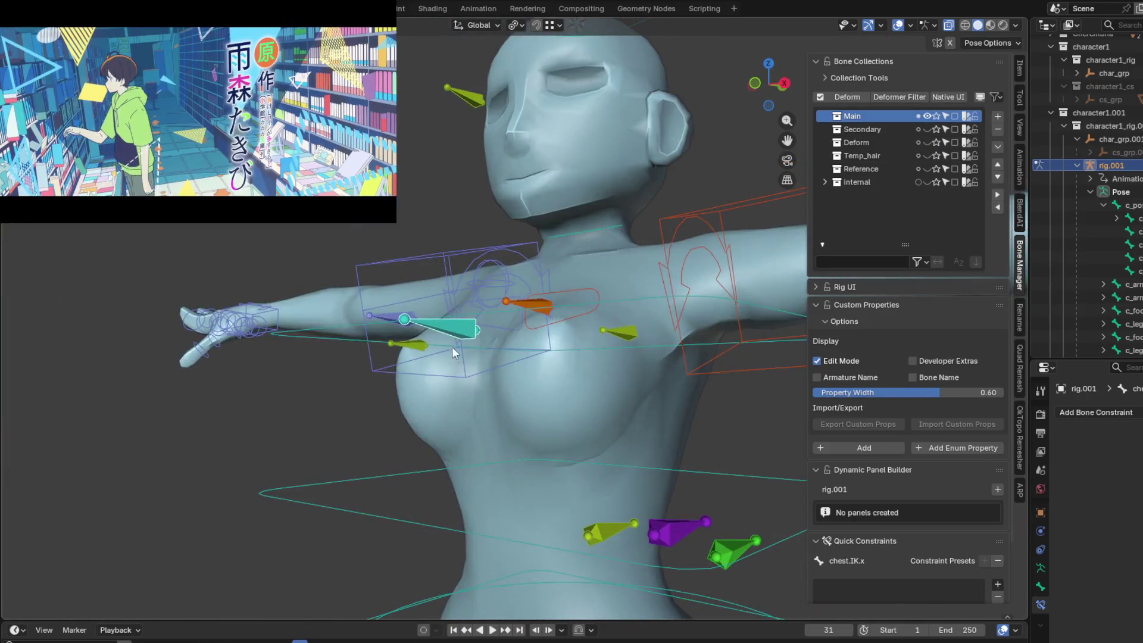
Move the teal chest control bone about -3.12, 2.45, 1.44 cm, then enter Edit Mode.
{"action": "key", "text": "g"}
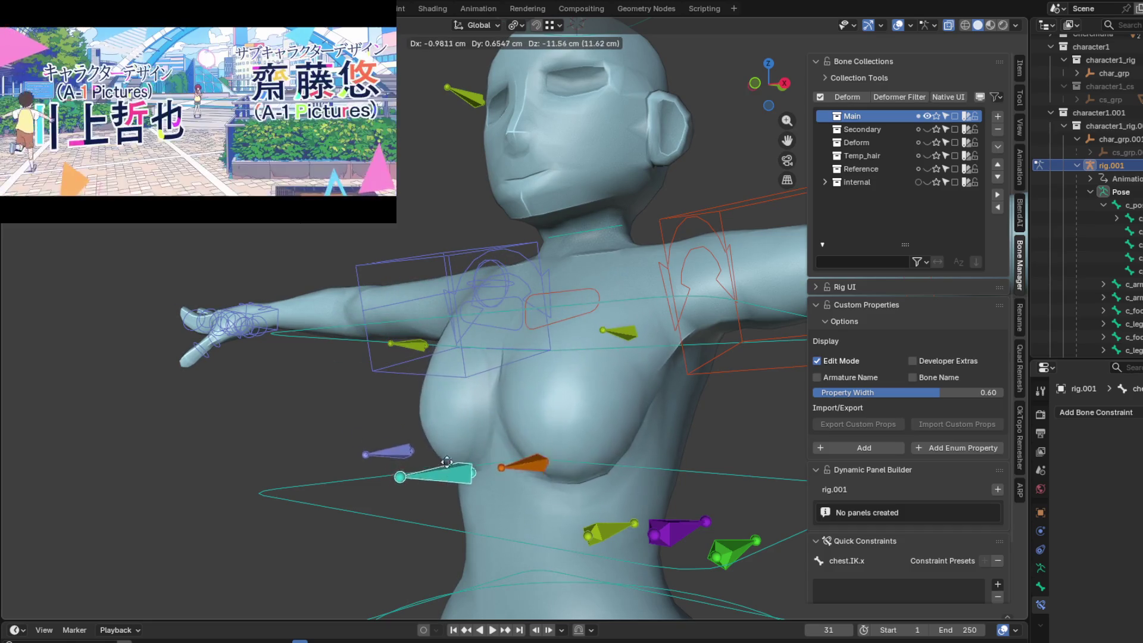
{"action": "middle_click_drag", "start_coordinate": [452, 456], "coordinate": [544, 365]}
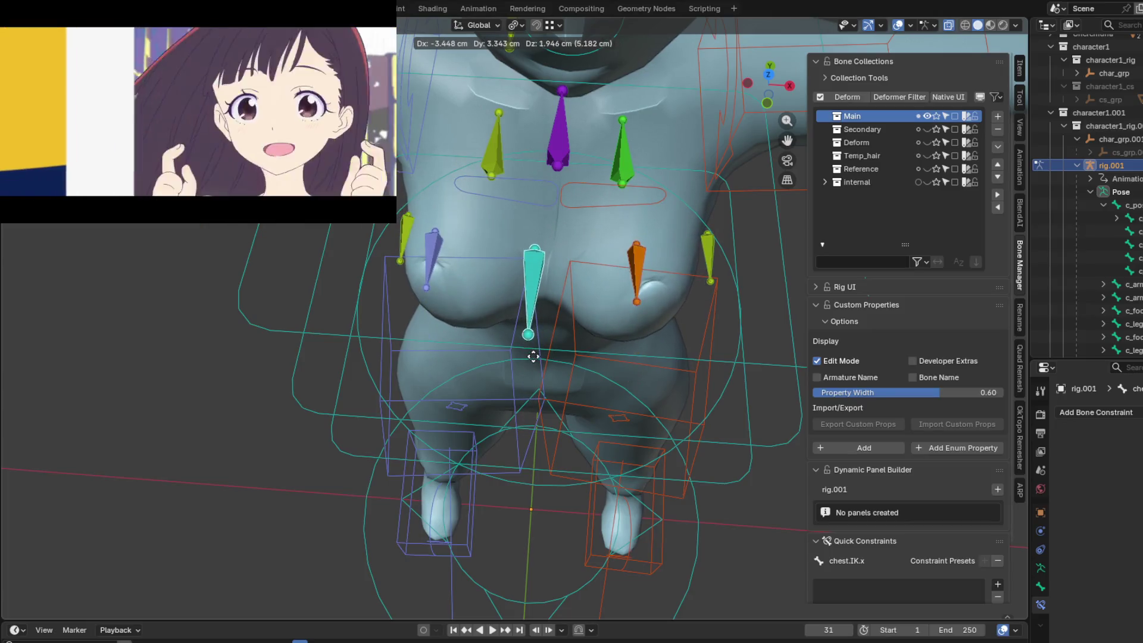
{"action": "left_click", "coordinate": [537, 370]}
{"action": "mouse_move", "coordinate": [558, 328]}
{"action": "middle_mouse_down"}
{"action": "mouse_move", "coordinate": [566, 323]}
{"action": "mouse_move", "coordinate": [441, 302]}
{"action": "mouse_move", "coordinate": [524, 391]}
{"action": "middle_mouse_up"}
{"action": "key", "text": "Tab"}
Deselect the bones, put the rig in Pose Mode, then switch the Player_1_girl body into Weight Paint mode.
{"action": "scroll", "coordinate": [513, 317], "scroll_direction": "up", "scroll_amount": 2}
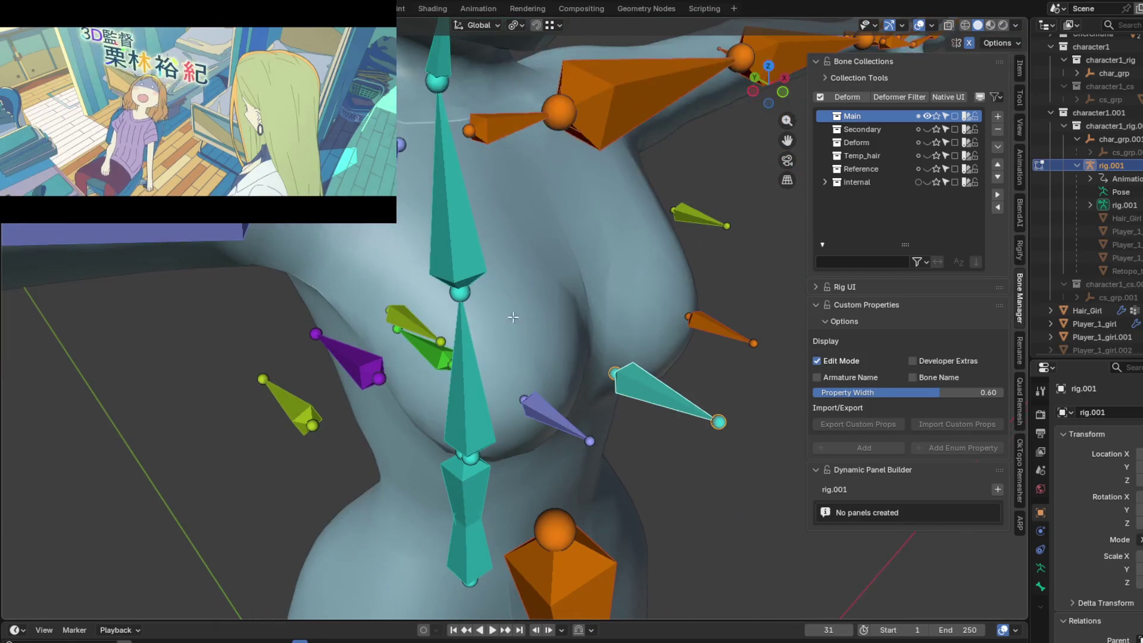
{"action": "key", "text": "alt+a"}
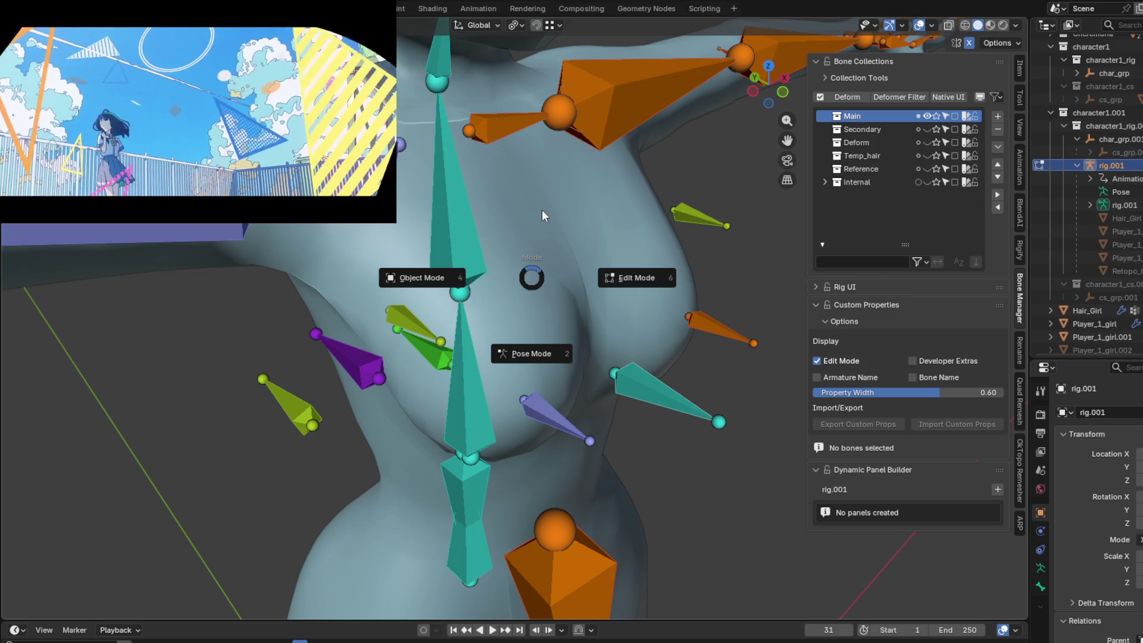
{"action": "key", "text": "2"}
{"action": "left_click", "coordinate": [469, 223]}
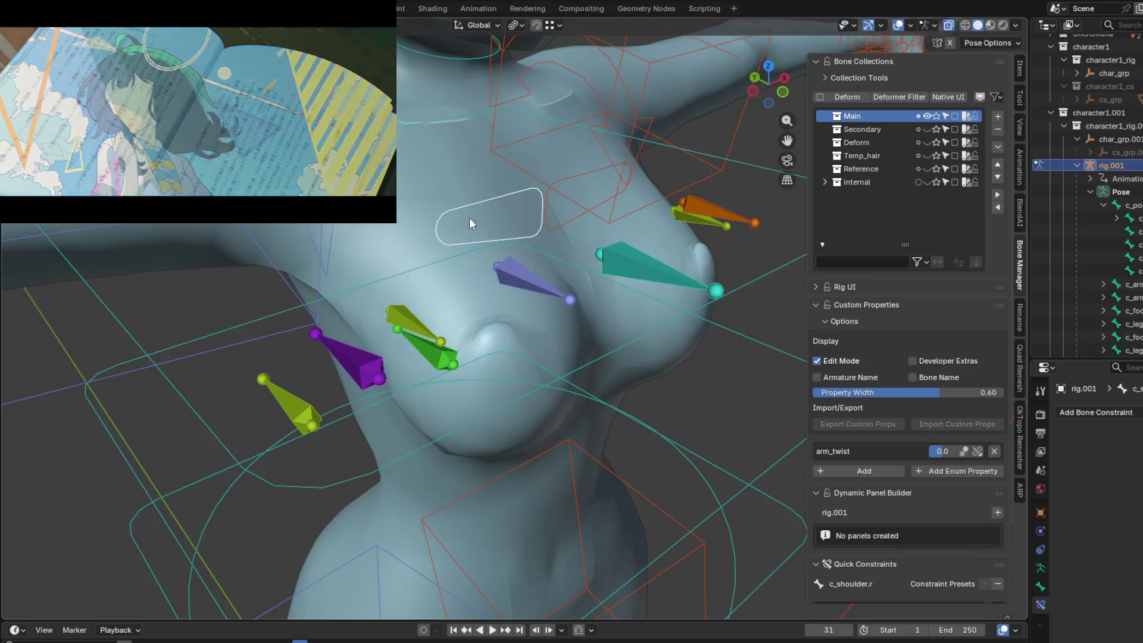
{"action": "key", "text": "ctrl+Tab"}
{"action": "left_click", "coordinate": [411, 213]}
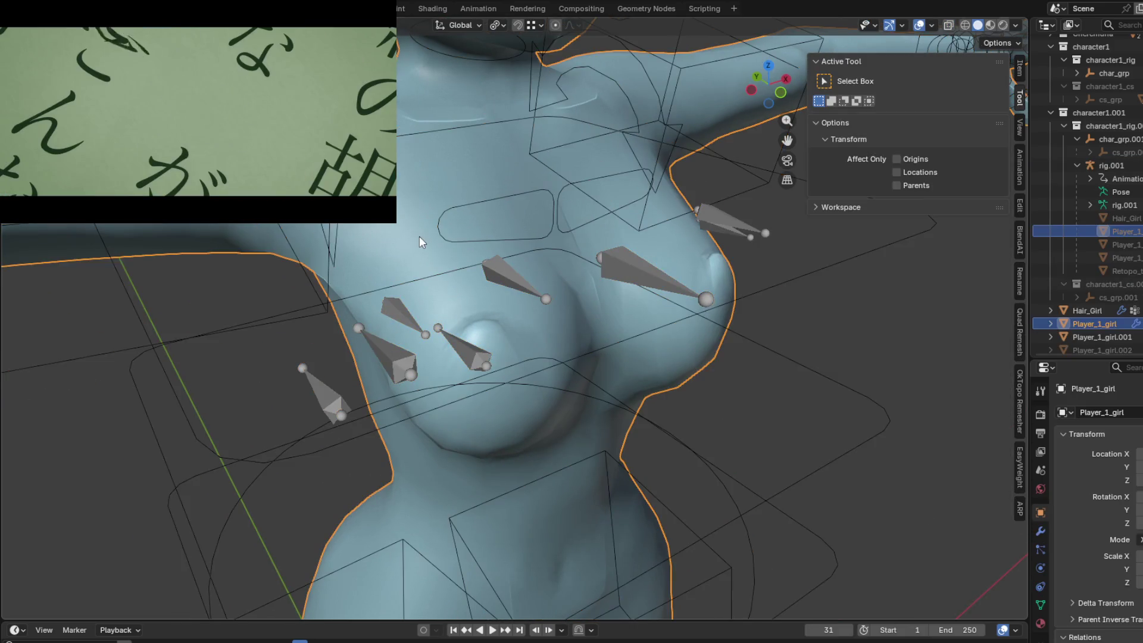
{"action": "key", "text": "ctrl+Tab"}
{"action": "key", "text": "7"}
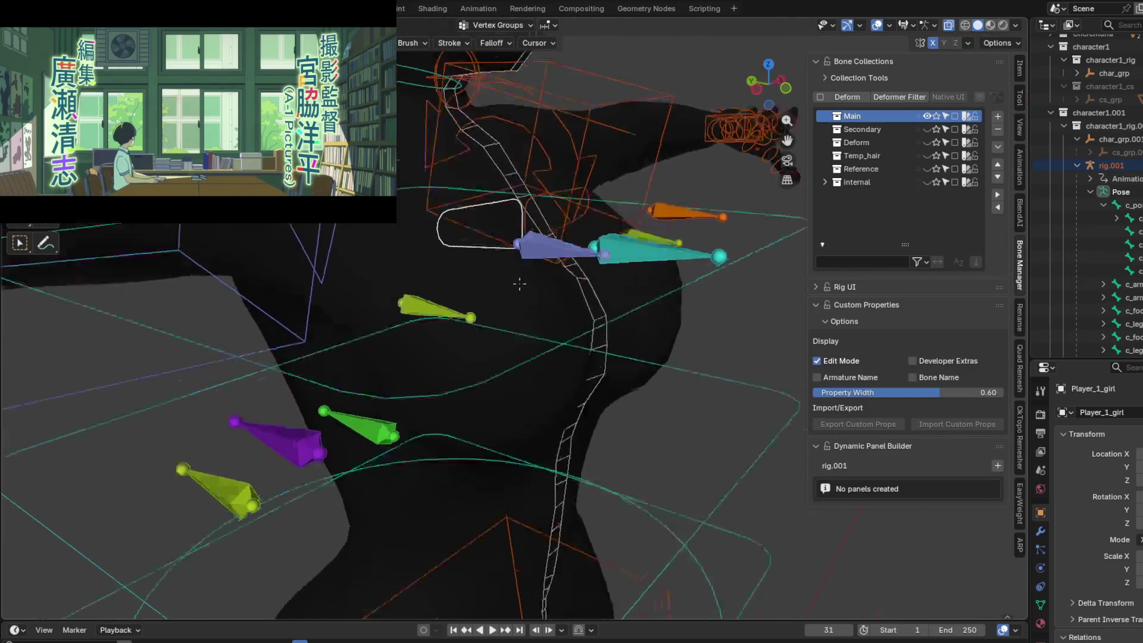
{"action": "mouse_move", "coordinate": [520, 284]}
{"action": "middle_mouse_down"}
{"action": "mouse_move", "coordinate": [474, 288]}
{"action": "mouse_move", "coordinate": [492, 320]}
{"action": "mouse_move", "coordinate": [536, 286]}
{"action": "middle_mouse_up"}
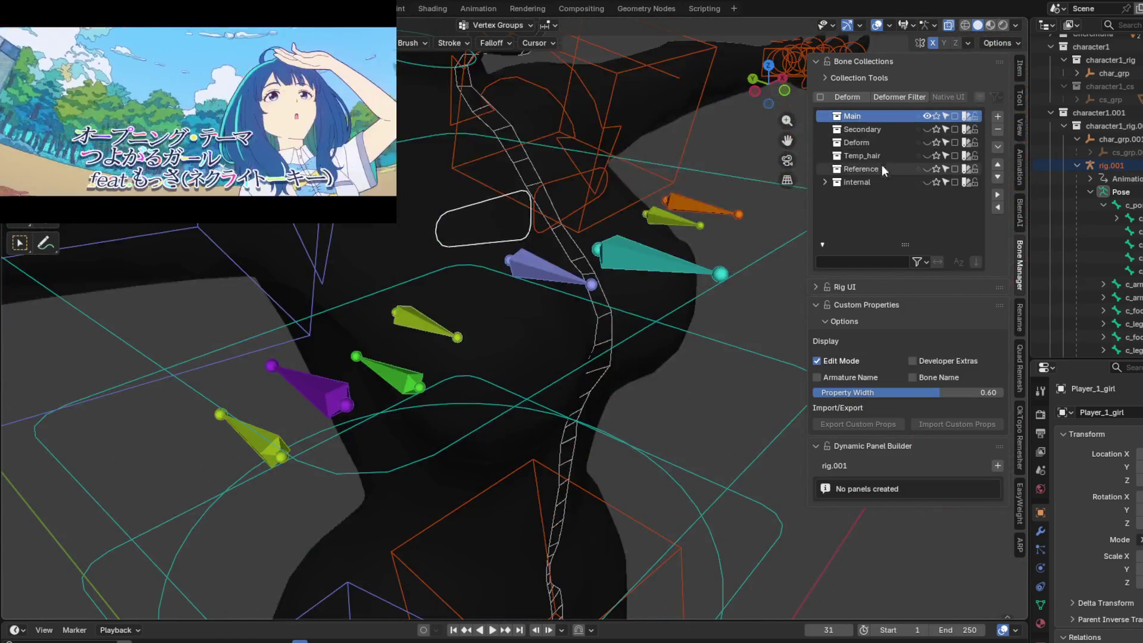
{"action": "left_click", "coordinate": [928, 144]}
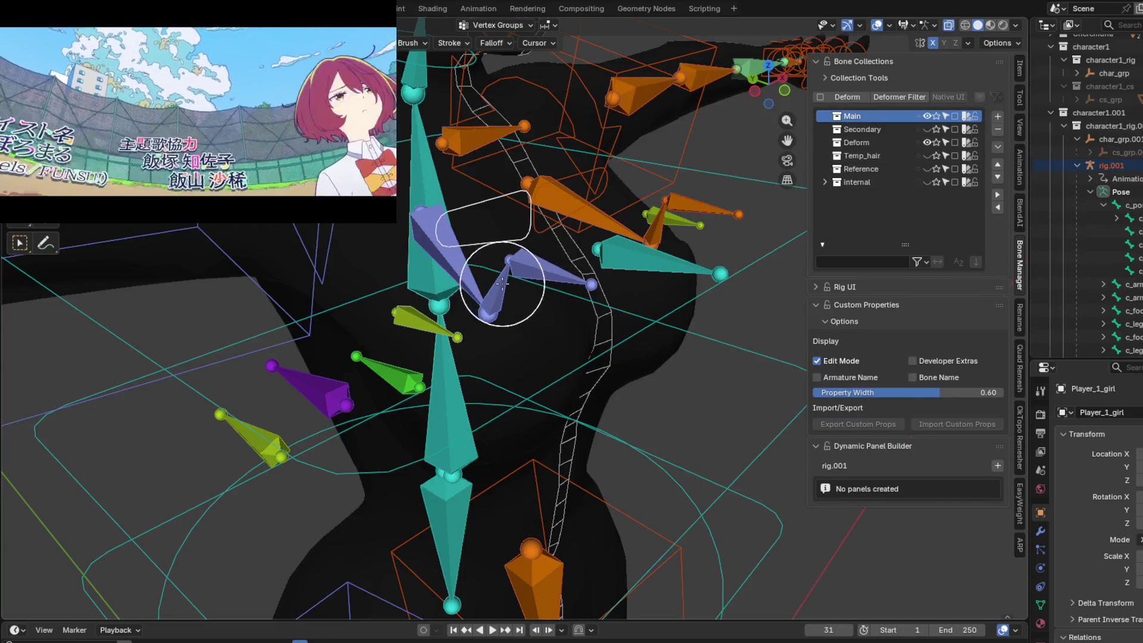
{"action": "left_click_drag", "start_coordinate": [500, 365], "coordinate": [499, 361]}
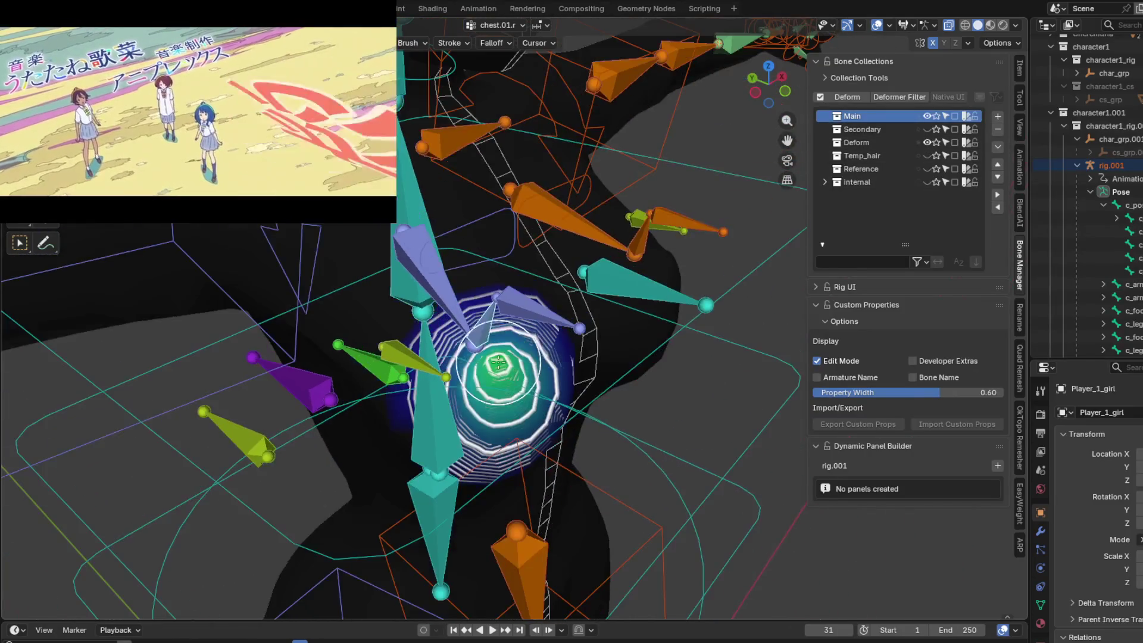
{"action": "middle_click_drag", "start_coordinate": [498, 361], "coordinate": [501, 316]}
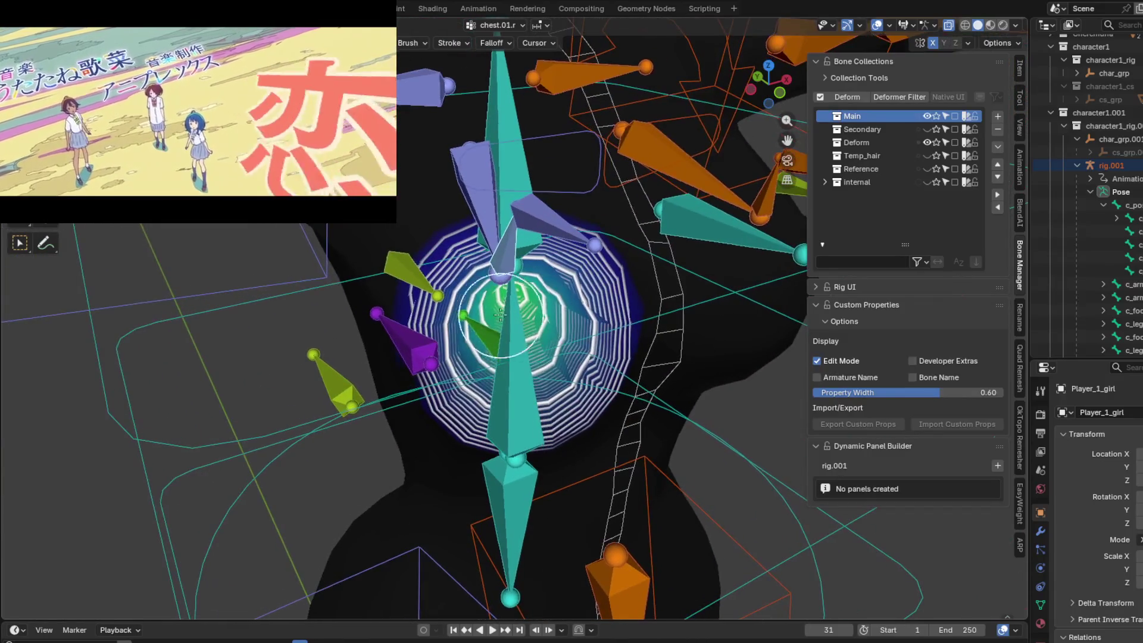
{"action": "left_click_drag", "start_coordinate": [500, 315], "coordinate": [542, 296]}
{"action": "middle_click_drag", "start_coordinate": [532, 337], "coordinate": [584, 339]}
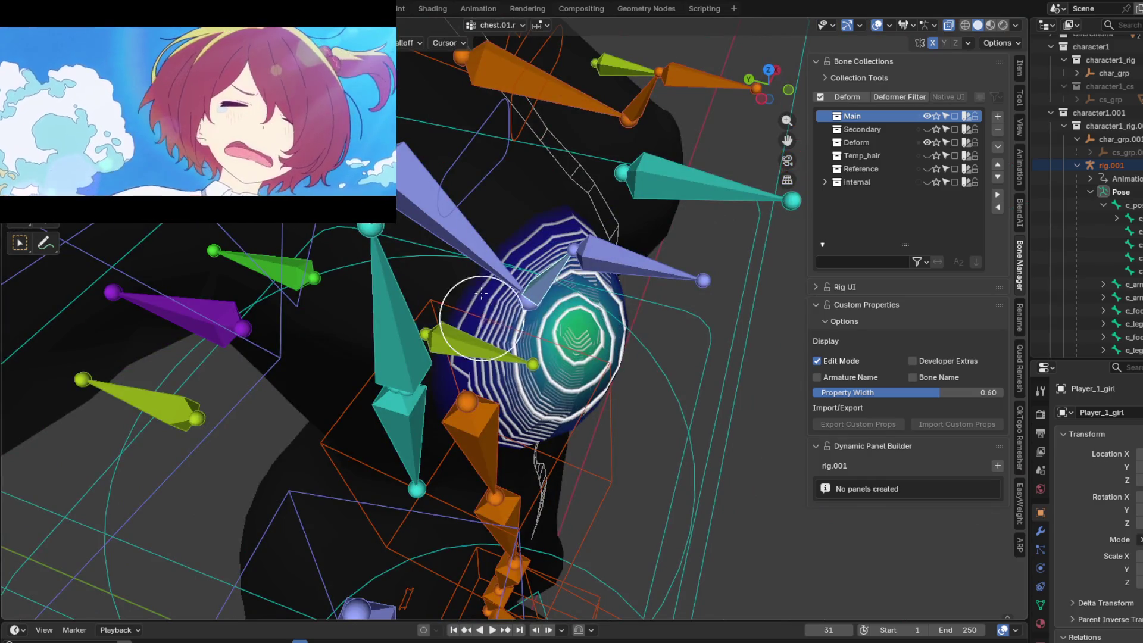
{"action": "middle_click_drag", "start_coordinate": [482, 293], "coordinate": [450, 322]}
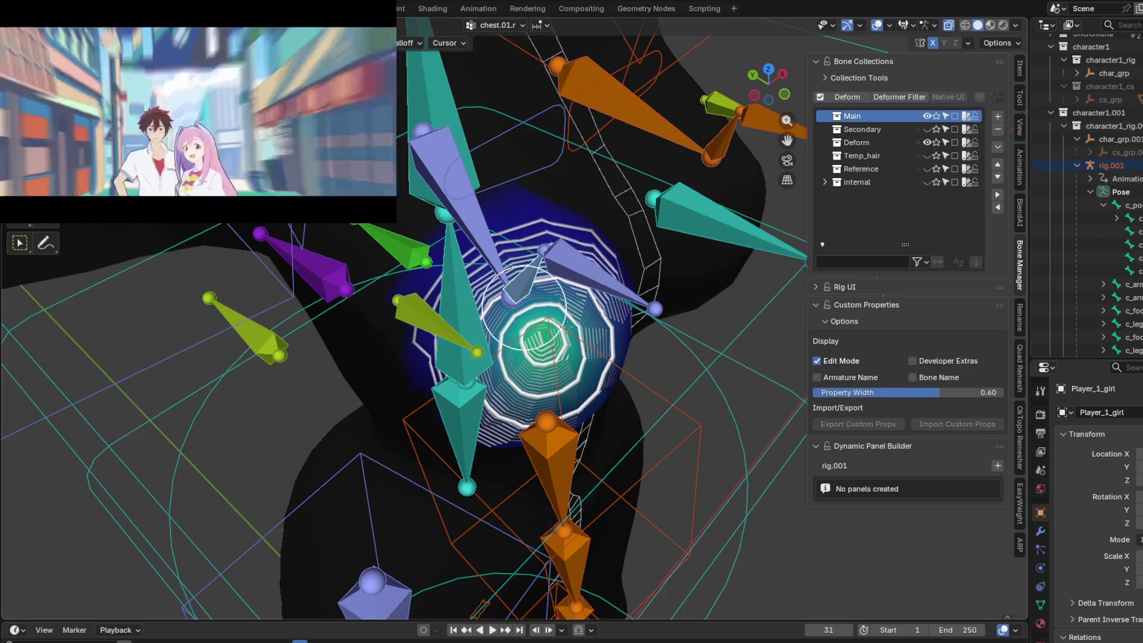
{"action": "mouse_move", "coordinate": [567, 325]}
{"action": "middle_mouse_down"}
{"action": "mouse_move", "coordinate": [561, 365]}
{"action": "mouse_move", "coordinate": [470, 300]}
{"action": "middle_mouse_up"}
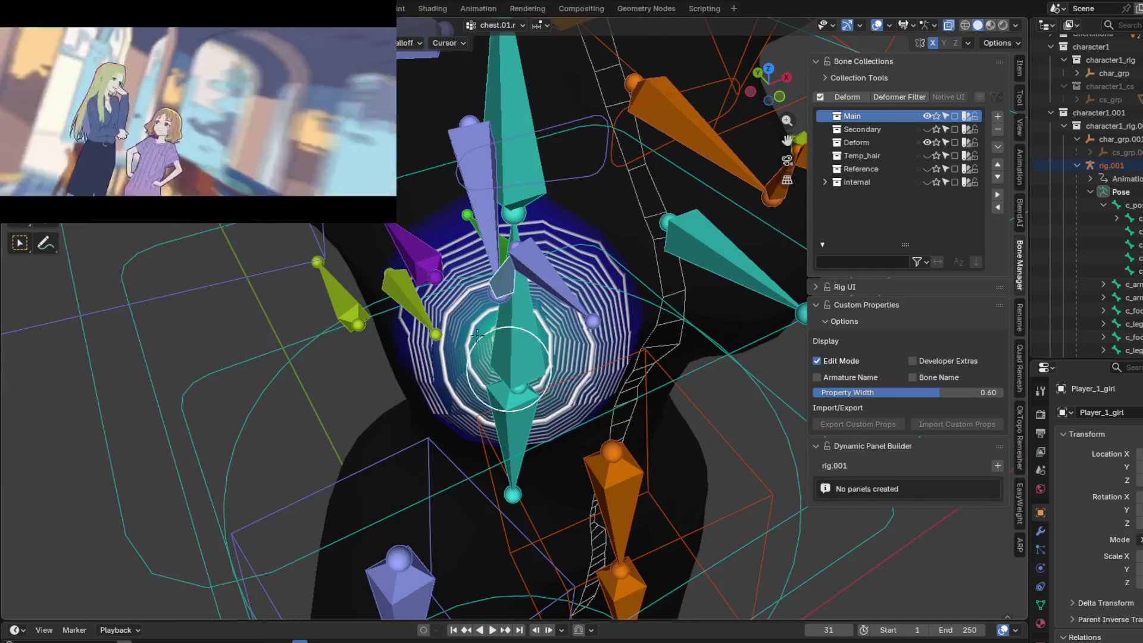
{"action": "mouse_move", "coordinate": [470, 338]}
{"action": "middle_mouse_down"}
{"action": "mouse_move", "coordinate": [524, 334]}
{"action": "mouse_move", "coordinate": [527, 358]}
{"action": "middle_mouse_up"}
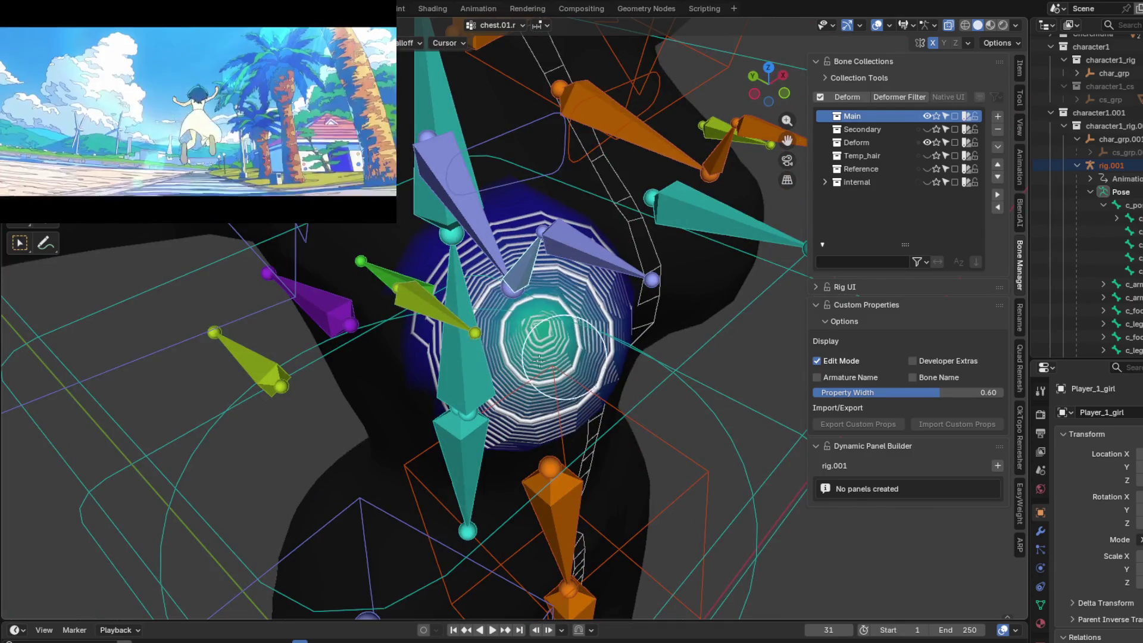
{"action": "mouse_move", "coordinate": [538, 307]}
{"action": "middle_mouse_down"}
{"action": "mouse_move", "coordinate": [470, 265]}
{"action": "mouse_move", "coordinate": [514, 320]}
{"action": "mouse_move", "coordinate": [510, 230]}
{"action": "mouse_move", "coordinate": [581, 239]}
{"action": "middle_mouse_up"}
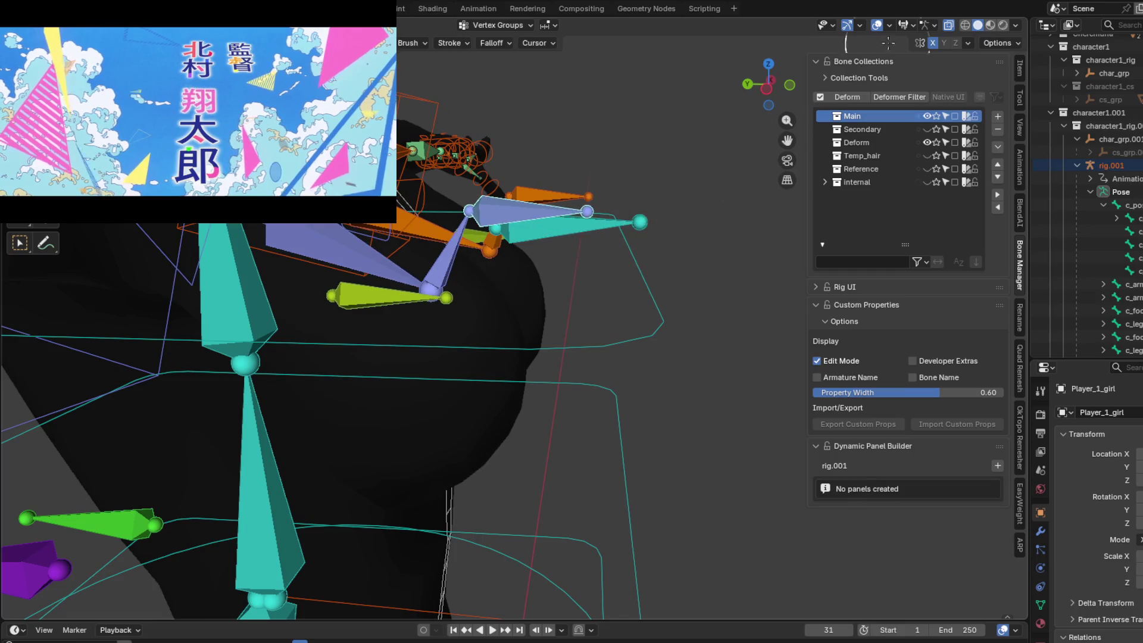
{"action": "middle_click_drag", "start_coordinate": [841, 81], "coordinate": [884, 100]}
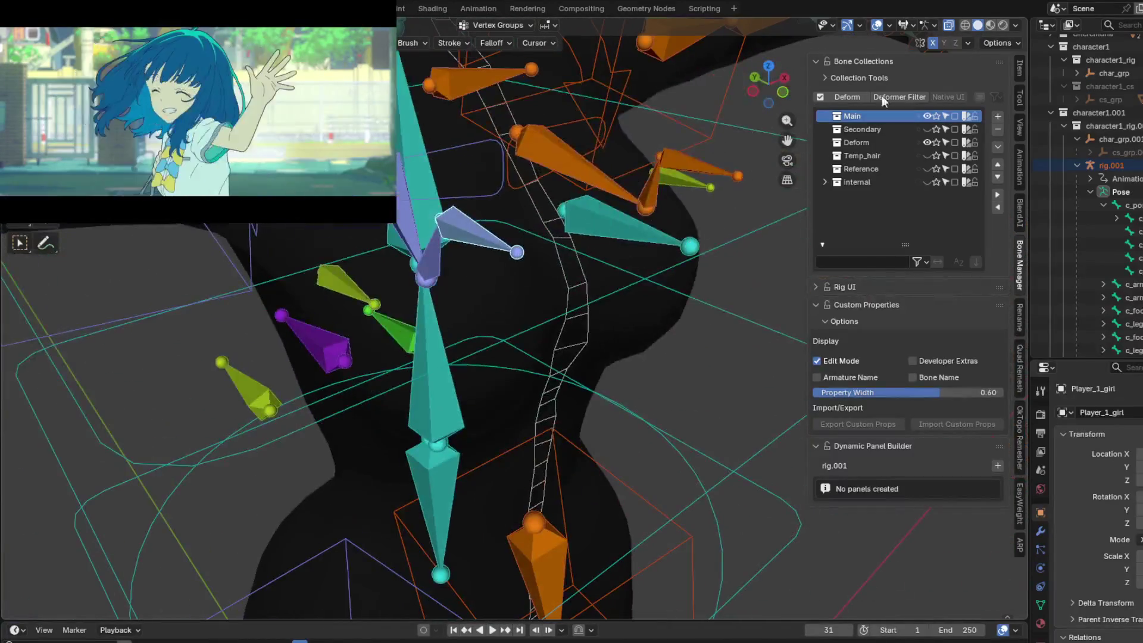
Hide the overlays and reshape the body mesh's chest with proportional grabs.
{"action": "left_click", "coordinate": [876, 27]}
{"action": "middle_click_drag", "start_coordinate": [876, 27], "coordinate": [585, 253]}
{"action": "key", "text": "g"}
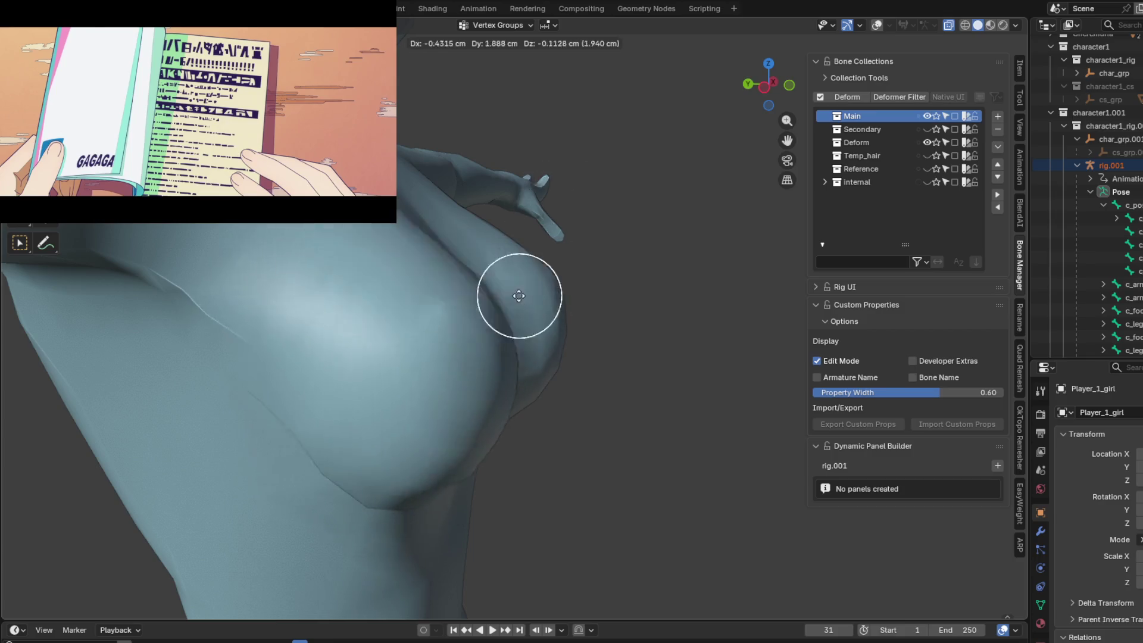
{"action": "middle_click_drag", "start_coordinate": [519, 296], "coordinate": [394, 320]}
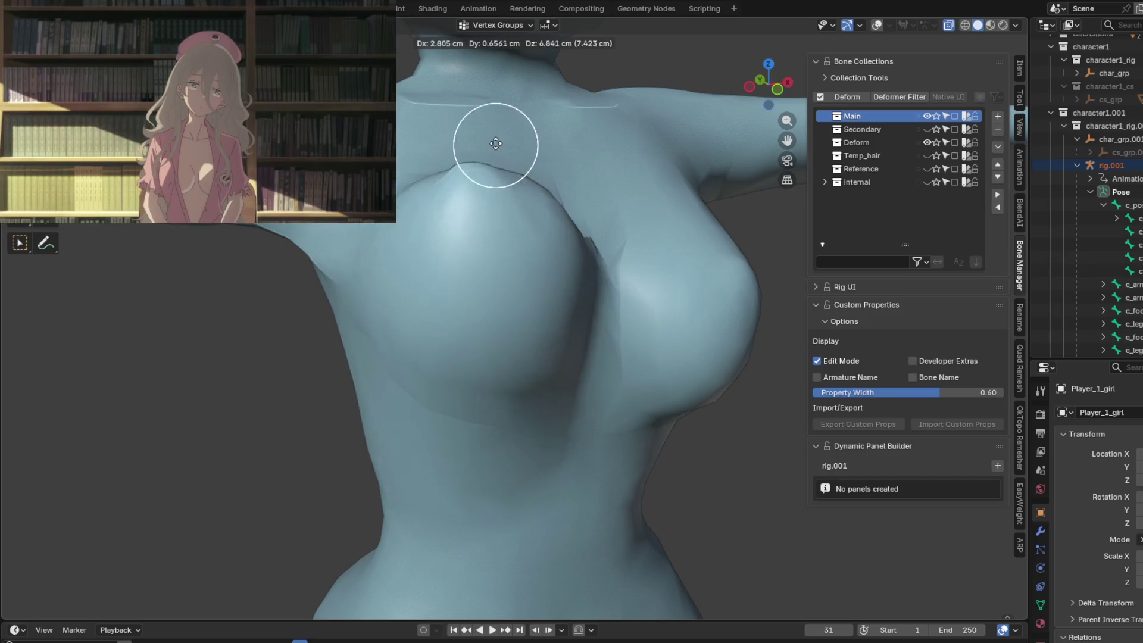
{"action": "key", "text": "g"}
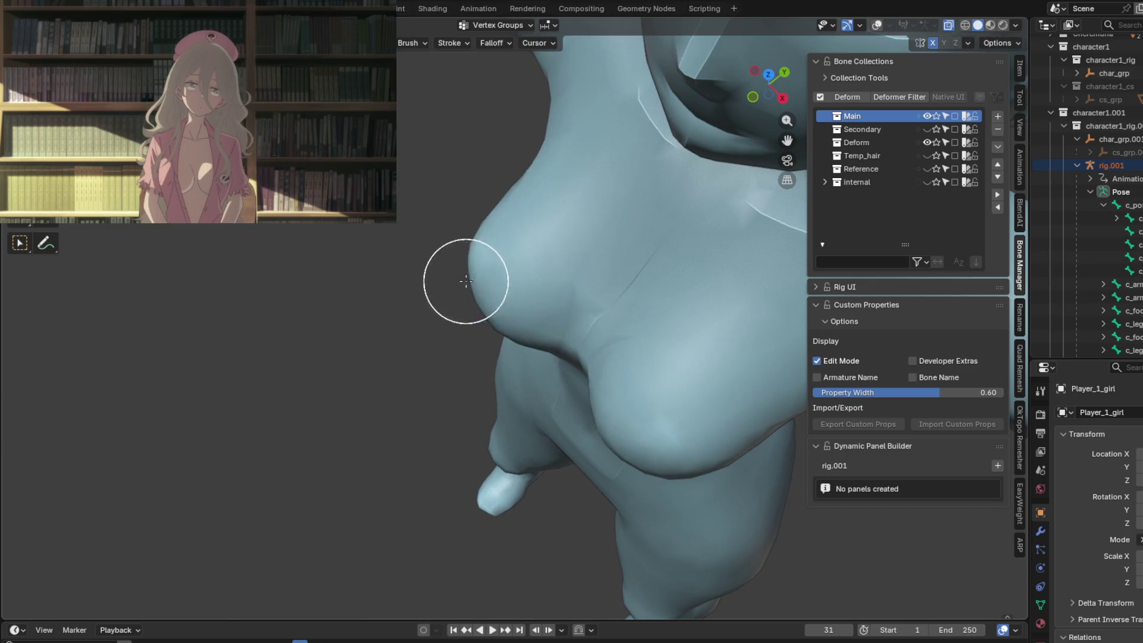
{"action": "mouse_move", "coordinate": [465, 280]}
{"action": "middle_mouse_down"}
{"action": "mouse_move", "coordinate": [370, 230]}
{"action": "mouse_move", "coordinate": [369, 250]}
{"action": "mouse_move", "coordinate": [473, 243]}
{"action": "middle_mouse_up"}
Reshape the head with a proportional-falloff grab, then show the rig bones again.
{"action": "key", "text": "g"}
{"action": "scroll", "coordinate": [339, 254], "scroll_direction": "down", "scroll_amount": 5}
{"action": "scroll", "coordinate": [431, 243], "scroll_direction": "up", "scroll_amount": 3}
{"action": "key", "text": "g"}
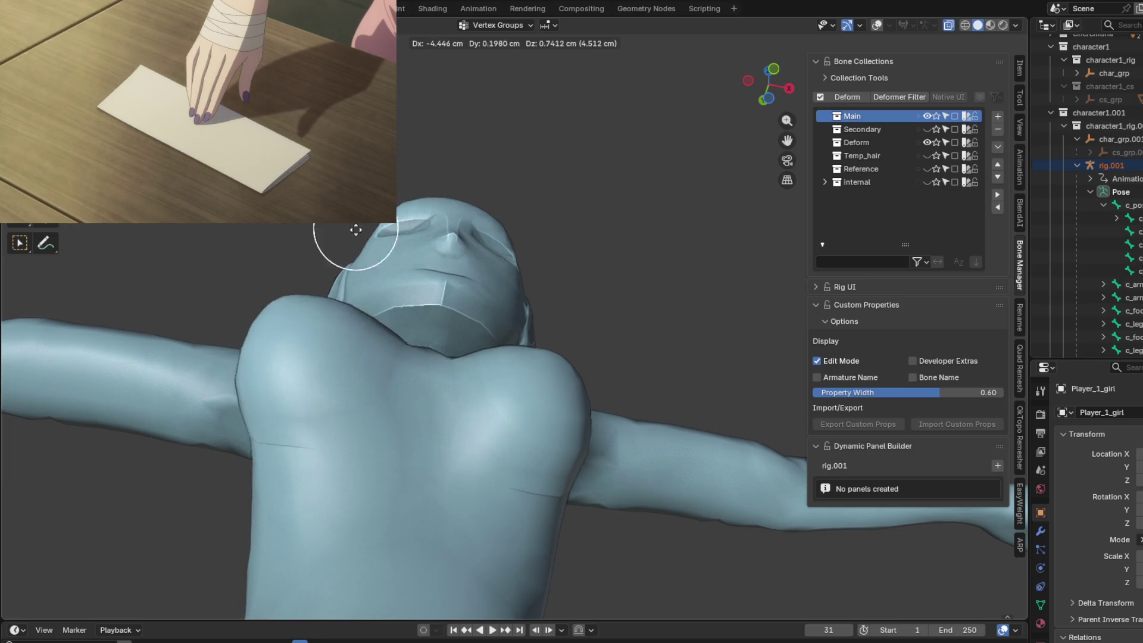
{"action": "left_click", "coordinate": [439, 191]}
{"action": "mouse_move", "coordinate": [438, 191]}
{"action": "middle_mouse_down"}
{"action": "mouse_move", "coordinate": [525, 360]}
{"action": "mouse_move", "coordinate": [523, 391]}
{"action": "middle_mouse_up"}
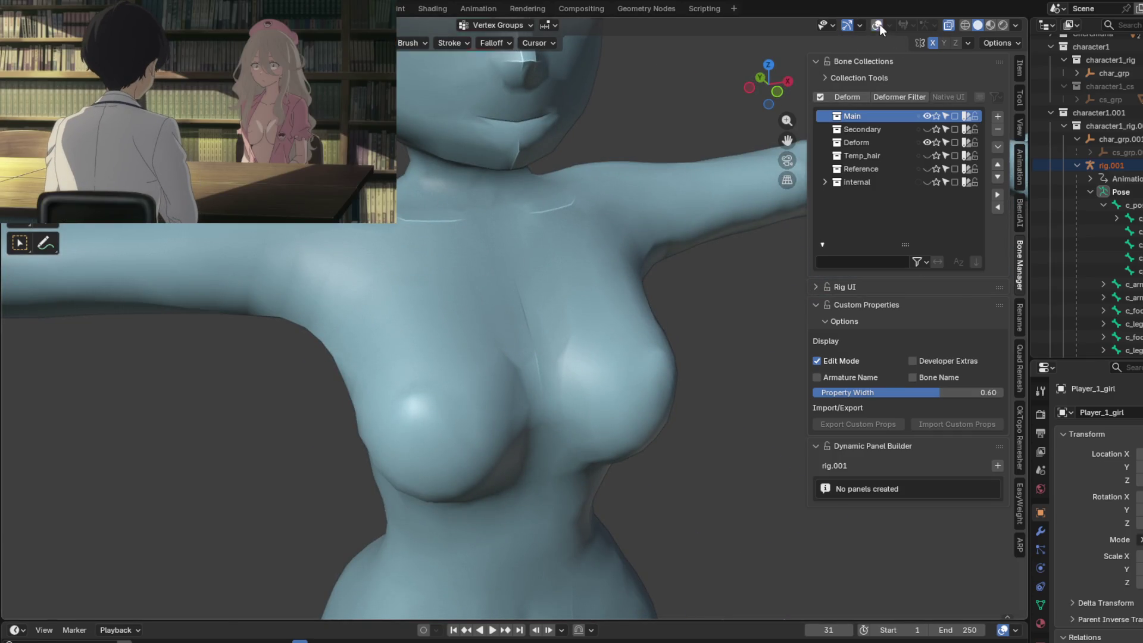
{"action": "left_click", "coordinate": [879, 26]}
{"action": "scroll", "coordinate": [472, 438], "scroll_direction": "down", "scroll_amount": 2}
Switch from weight painting back to Object Mode.
{"action": "scroll", "coordinate": [568, 407], "scroll_direction": "up", "scroll_amount": 3}
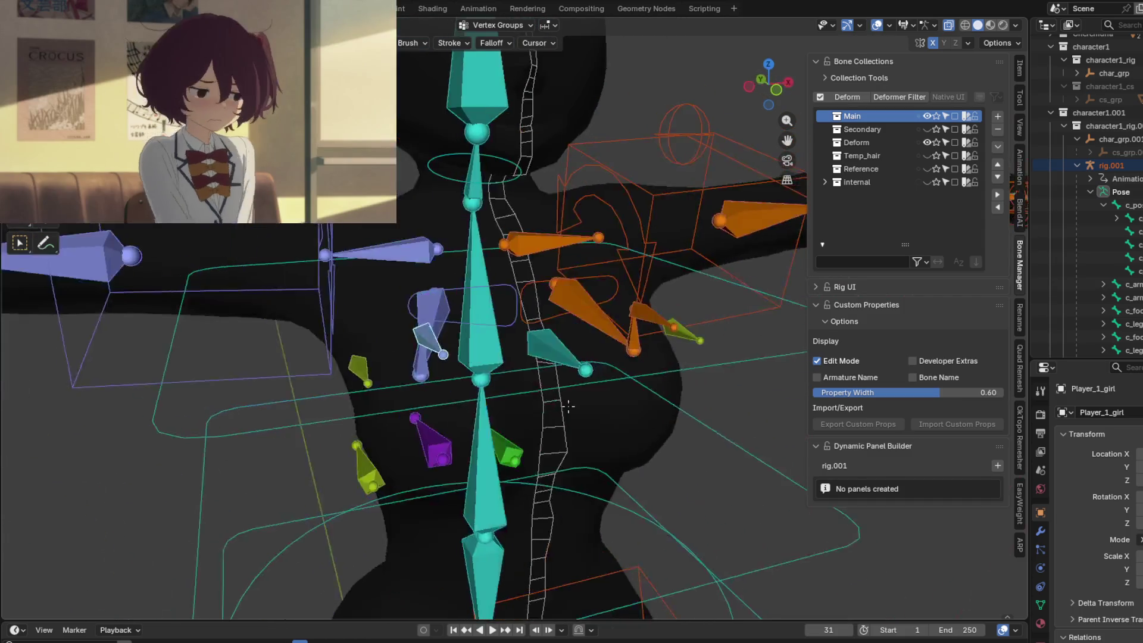
{"action": "middle_click_drag", "start_coordinate": [568, 406], "coordinate": [562, 396], "text": "shift"}
{"action": "key", "text": "ctrl+Tab"}
{"action": "left_click", "coordinate": [479, 398]}
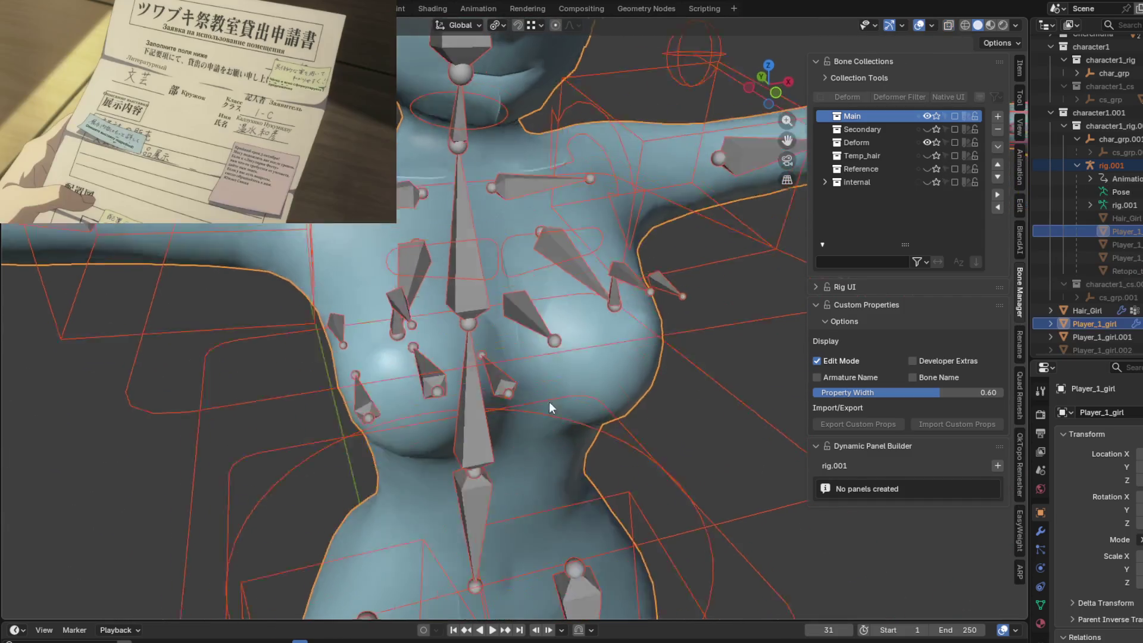
{"action": "scroll", "coordinate": [535, 306], "scroll_direction": "down", "scroll_amount": 1}
{"action": "scroll", "coordinate": [523, 315], "scroll_direction": "up", "scroll_amount": 2}
{"action": "scroll", "coordinate": [601, 336], "scroll_direction": "down", "scroll_amount": 1}
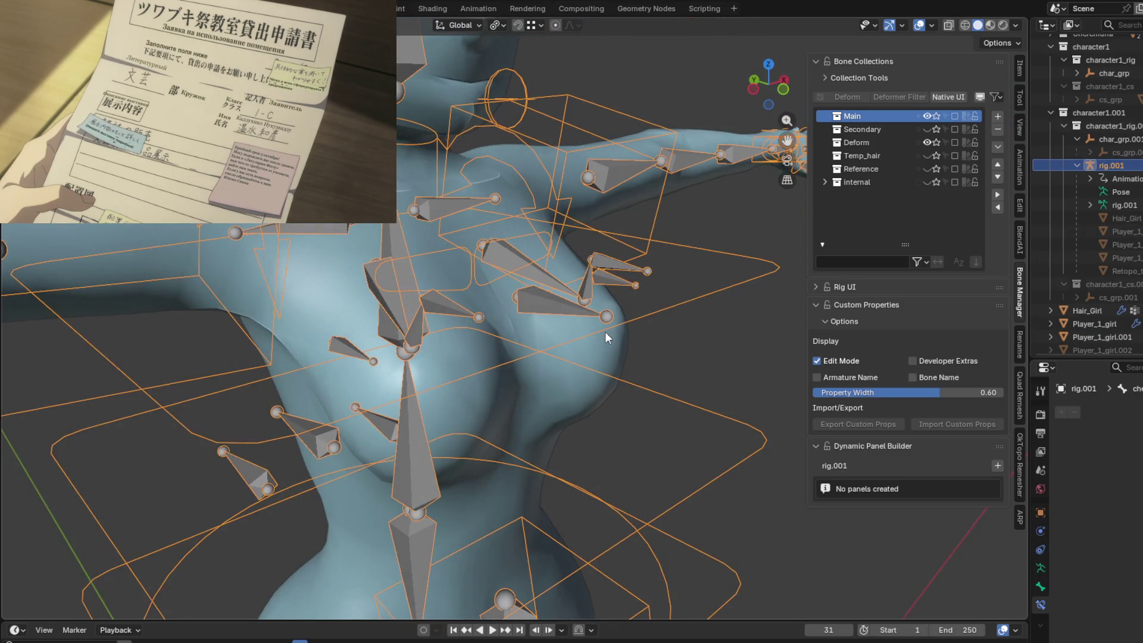
{"action": "scroll", "coordinate": [610, 349], "scroll_direction": "up", "scroll_amount": 1}
{"action": "mouse_move", "coordinate": [610, 349]}
{"action": "middle_mouse_down"}
{"action": "mouse_move", "coordinate": [584, 420]}
{"action": "mouse_move", "coordinate": [588, 352]}
{"action": "mouse_move", "coordinate": [527, 291]}
{"action": "middle_mouse_up"}
Put the rig in Pose Mode, reposition the arm IK control, and start moving the small chest bone.
{"action": "key", "text": "ctrl+Tab"}
{"action": "key", "text": "g"}
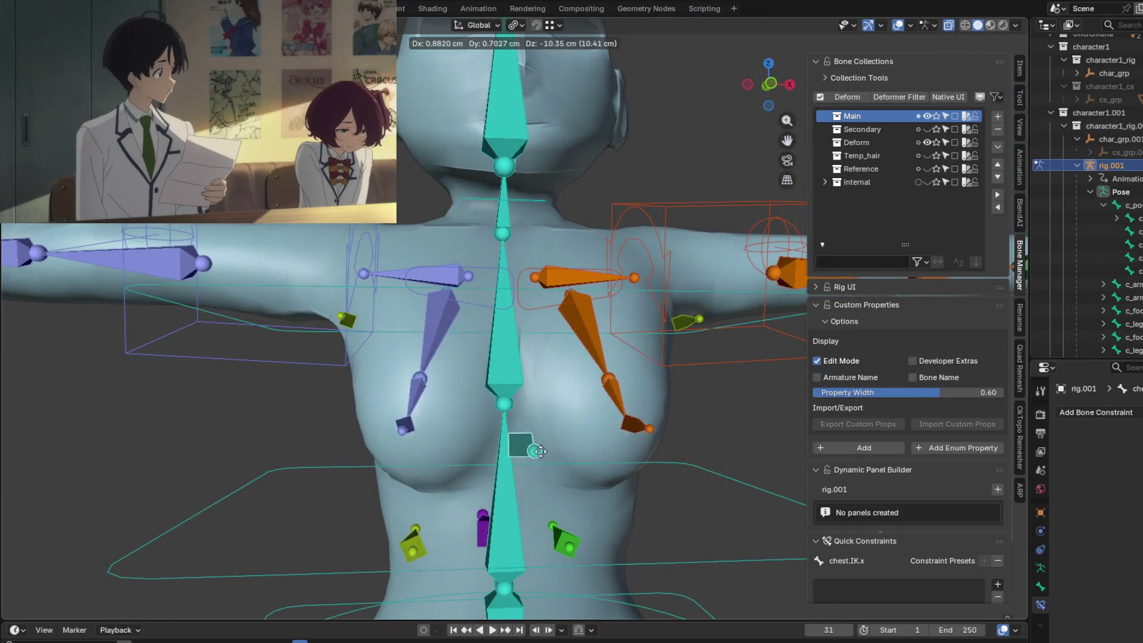
{"action": "left_click", "coordinate": [542, 437]}
{"action": "mouse_move", "coordinate": [542, 438]}
{"action": "middle_mouse_down"}
{"action": "mouse_move", "coordinate": [590, 463]}
{"action": "mouse_move", "coordinate": [590, 417]}
{"action": "mouse_move", "coordinate": [582, 451]}
{"action": "mouse_move", "coordinate": [512, 455]}
{"action": "middle_mouse_up"}
{"action": "key", "text": "a"}
{"action": "left_click", "coordinate": [590, 419]}
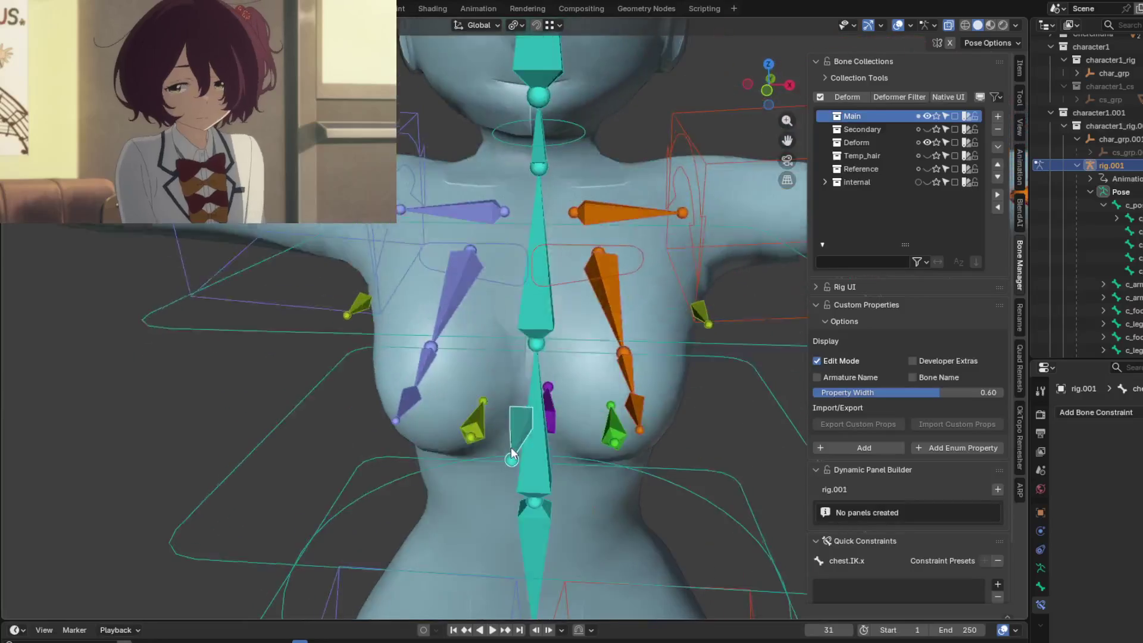
{"action": "key", "text": "g"}
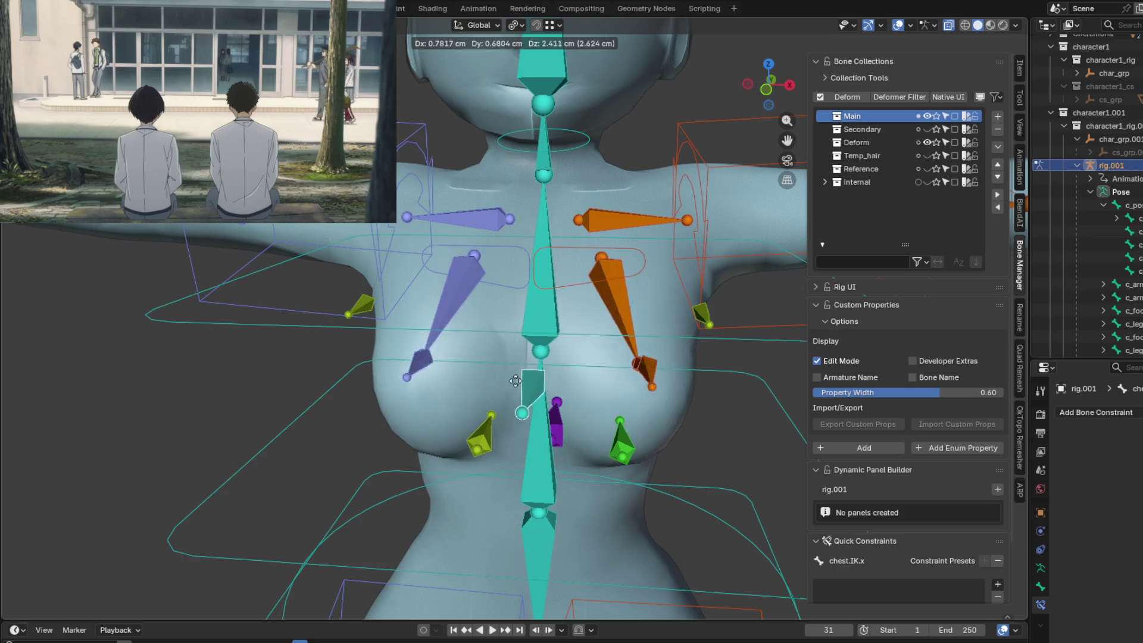
Confirm the chest bone's new position and add an IK constraint to chest.01.r.
{"action": "left_click", "coordinate": [509, 389]}
{"action": "middle_click_drag", "start_coordinate": [509, 388], "coordinate": [580, 413]}
{"action": "left_click", "coordinate": [447, 394]}
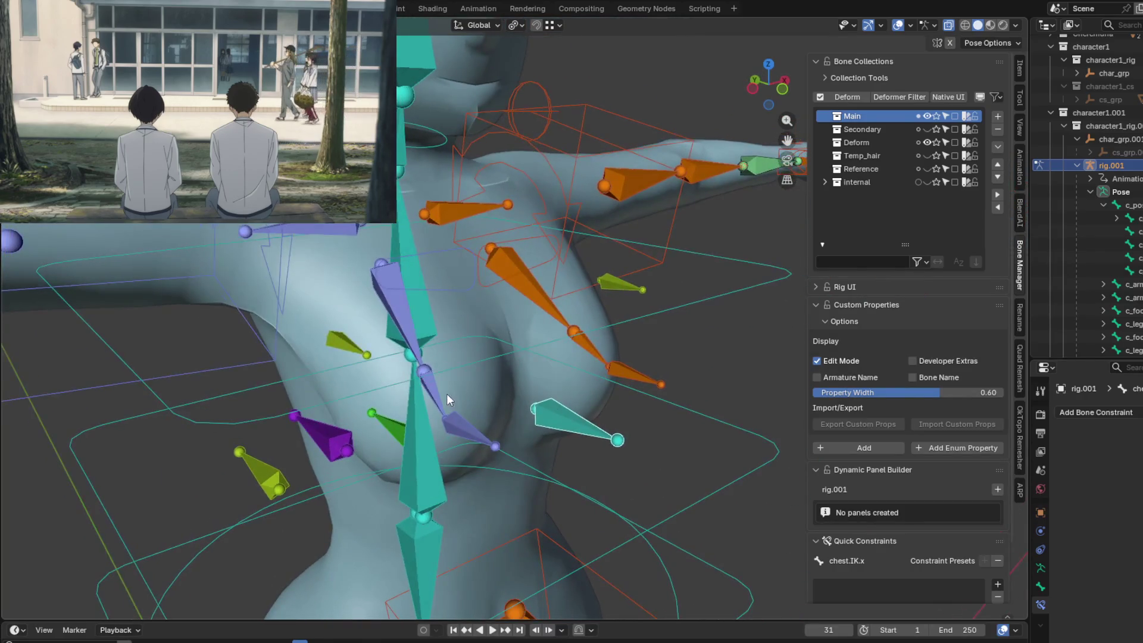
{"action": "key", "text": "shift+i"}
{"action": "middle_click_drag", "start_coordinate": [443, 398], "coordinate": [540, 393]}
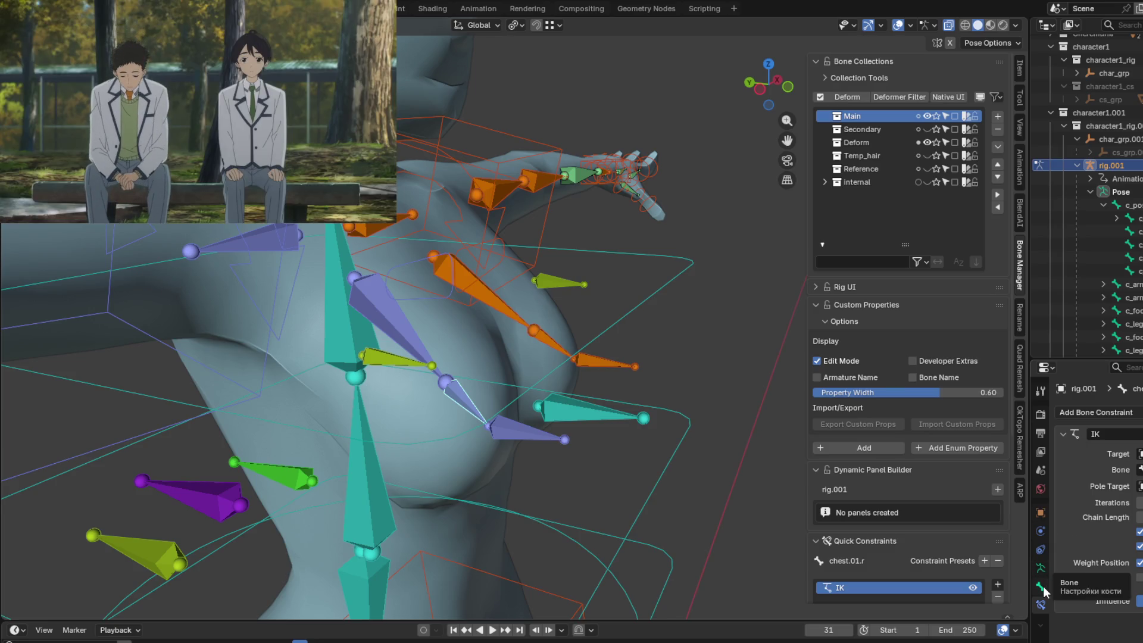
Look through the Bone, Armature, Physics and Object properties for the rig.
{"action": "left_click", "coordinate": [1043, 585]}
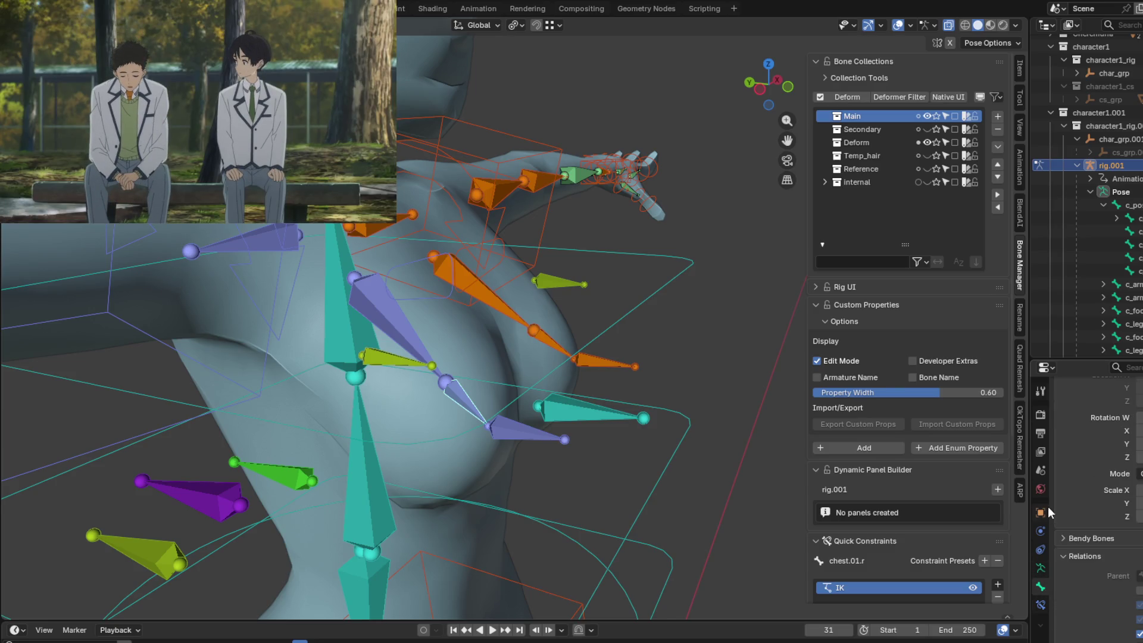
{"action": "left_click", "coordinate": [1042, 569]}
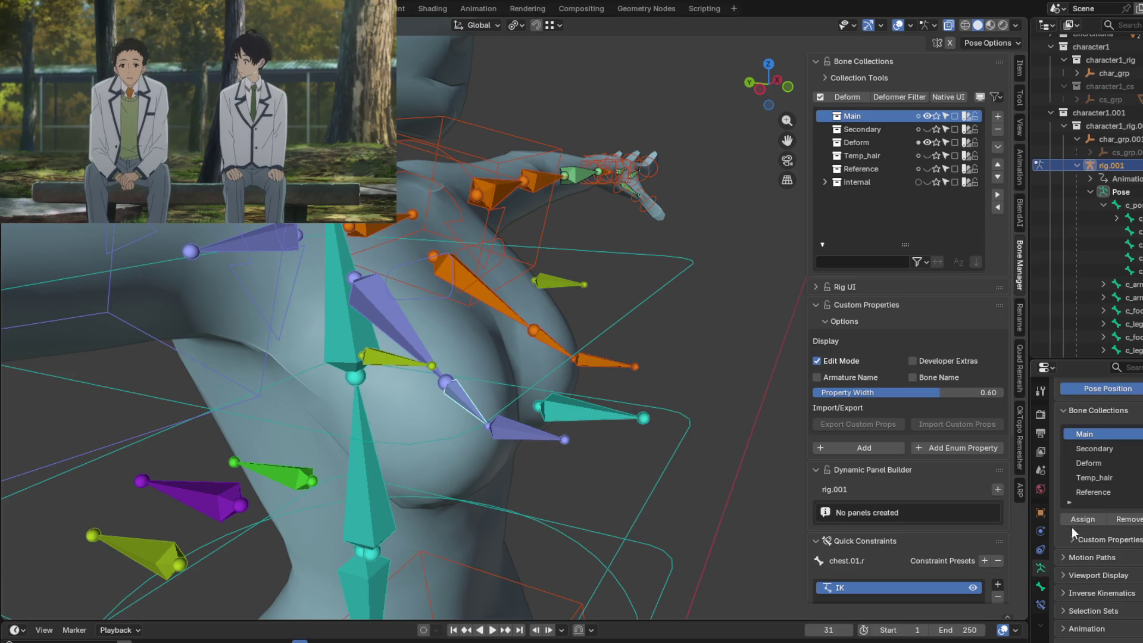
{"action": "left_click", "coordinate": [1096, 589]}
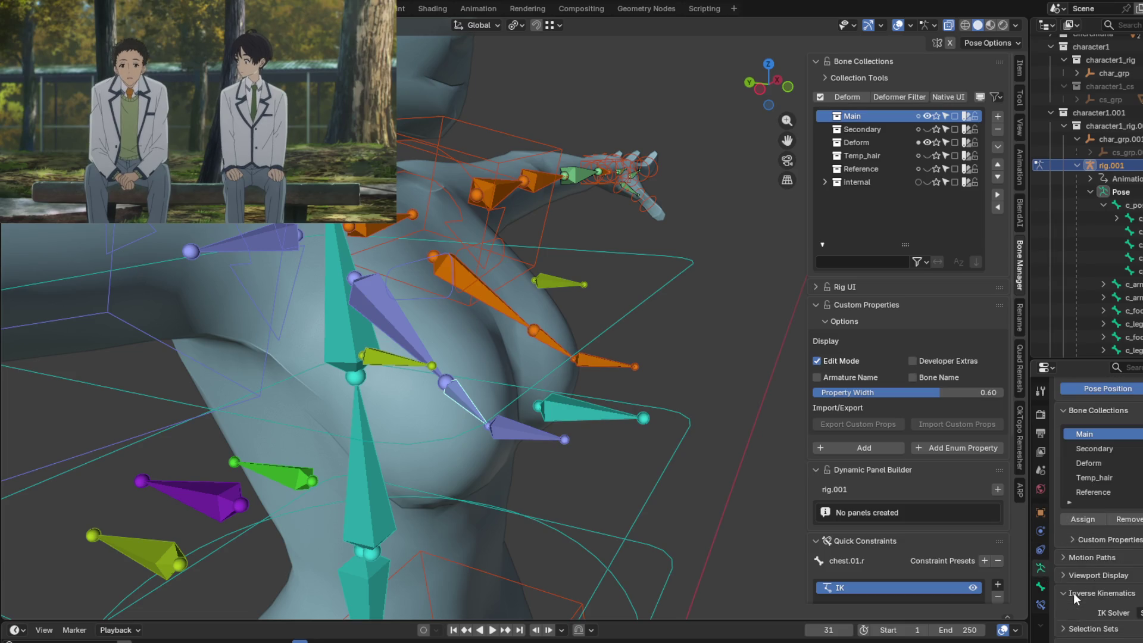
{"action": "scroll", "coordinate": [1073, 593], "scroll_direction": "down", "scroll_amount": 1}
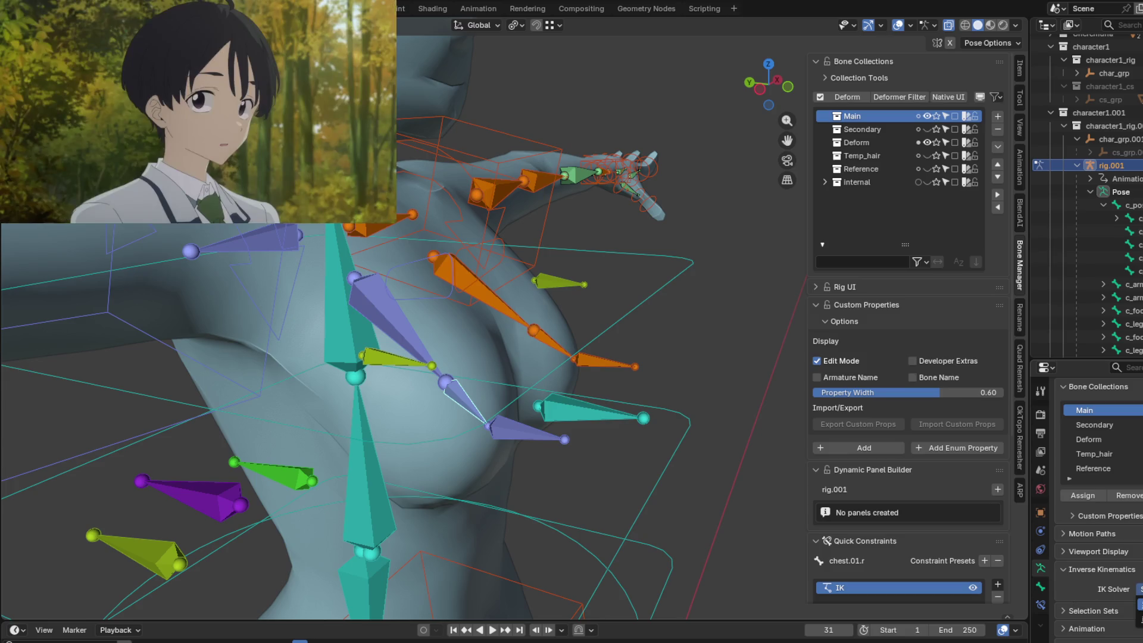
{"action": "scroll", "coordinate": [1067, 581], "scroll_direction": "up", "scroll_amount": 3}
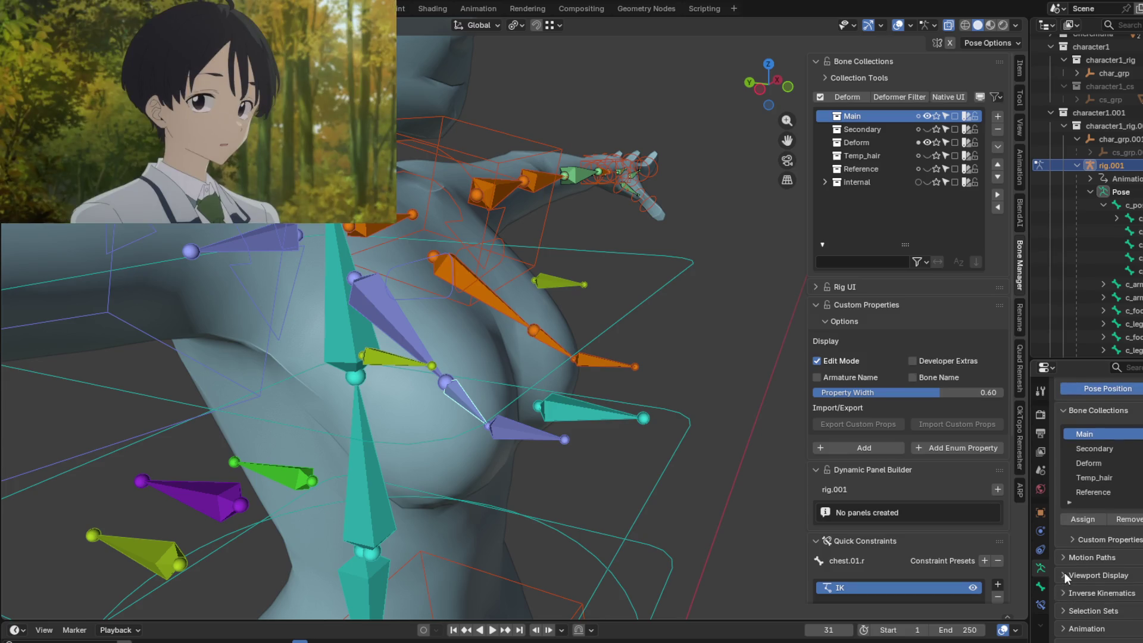
{"action": "left_click", "coordinate": [1041, 552]}
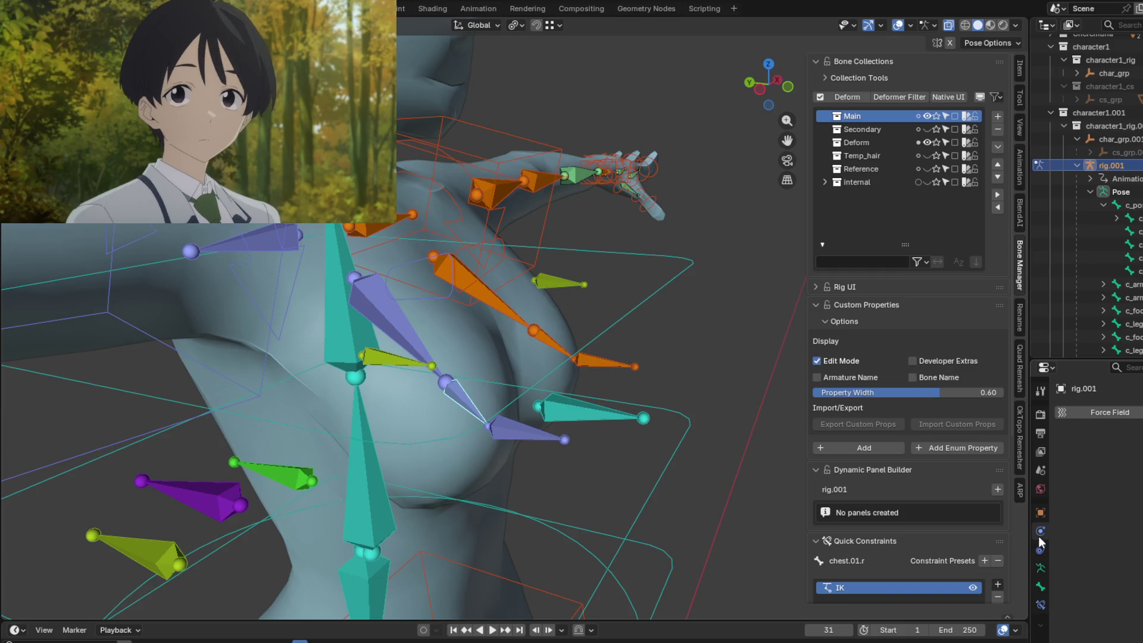
{"action": "left_click", "coordinate": [1041, 512]}
{"action": "scroll", "coordinate": [1059, 516], "scroll_direction": "down", "scroll_amount": 5}
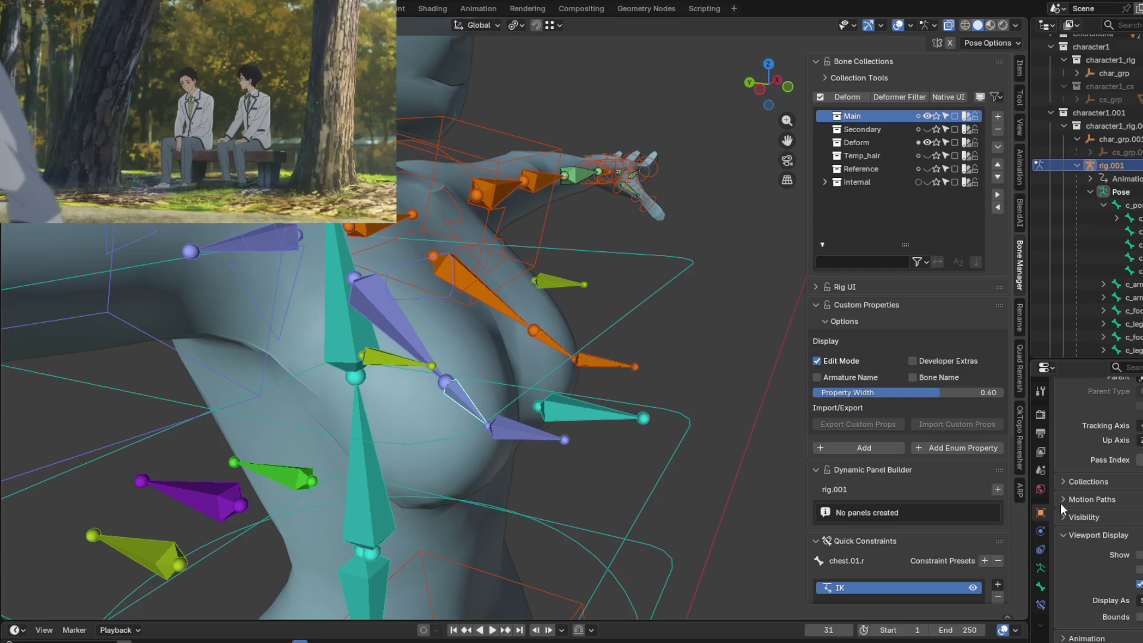
{"action": "scroll", "coordinate": [1061, 504], "scroll_direction": "down", "scroll_amount": 1}
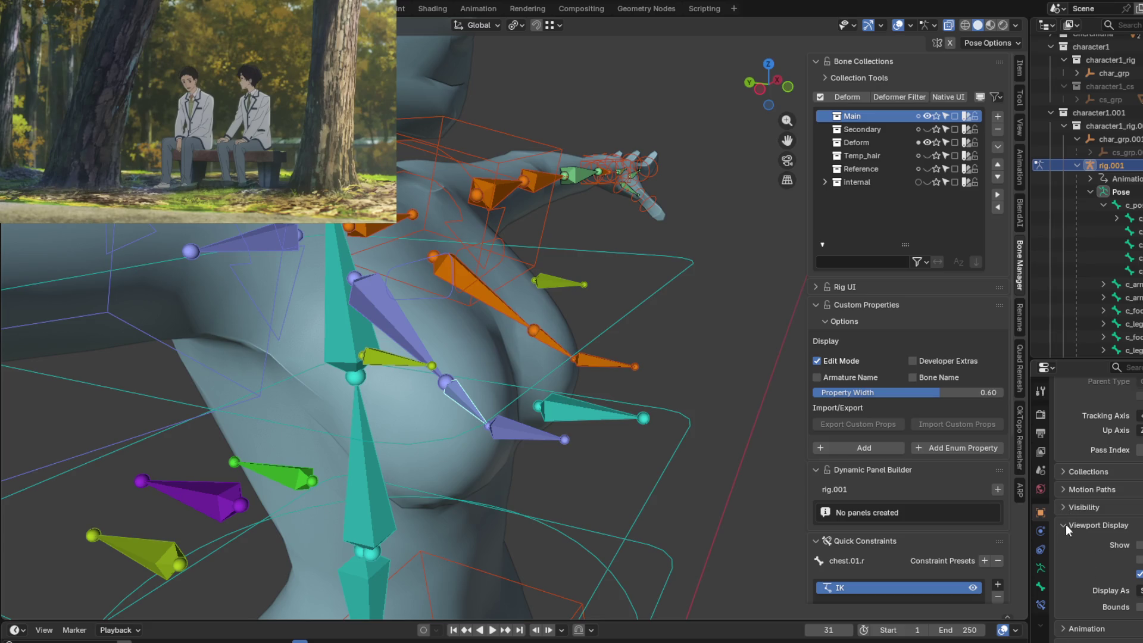
Expand the Inverse Kinematics panel in chest.01.r's Bone properties and review it.
{"action": "left_click", "coordinate": [1041, 587]}
{"action": "scroll", "coordinate": [1082, 602], "scroll_direction": "down", "scroll_amount": 3}
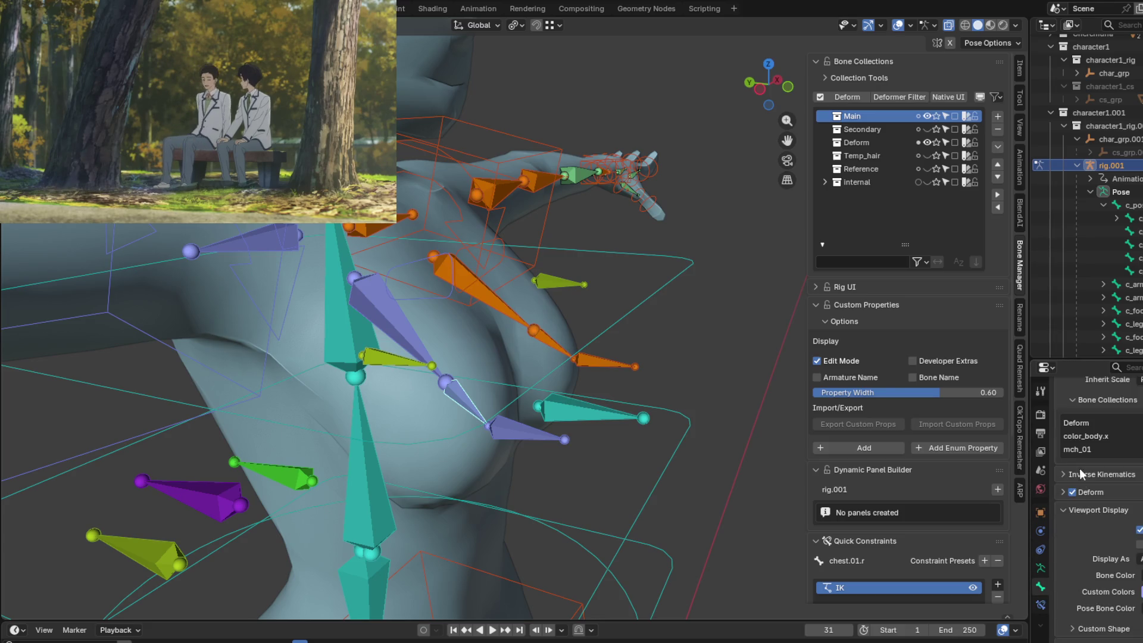
{"action": "left_click", "coordinate": [1080, 473]}
{"action": "scroll", "coordinate": [1074, 517], "scroll_direction": "down", "scroll_amount": 2}
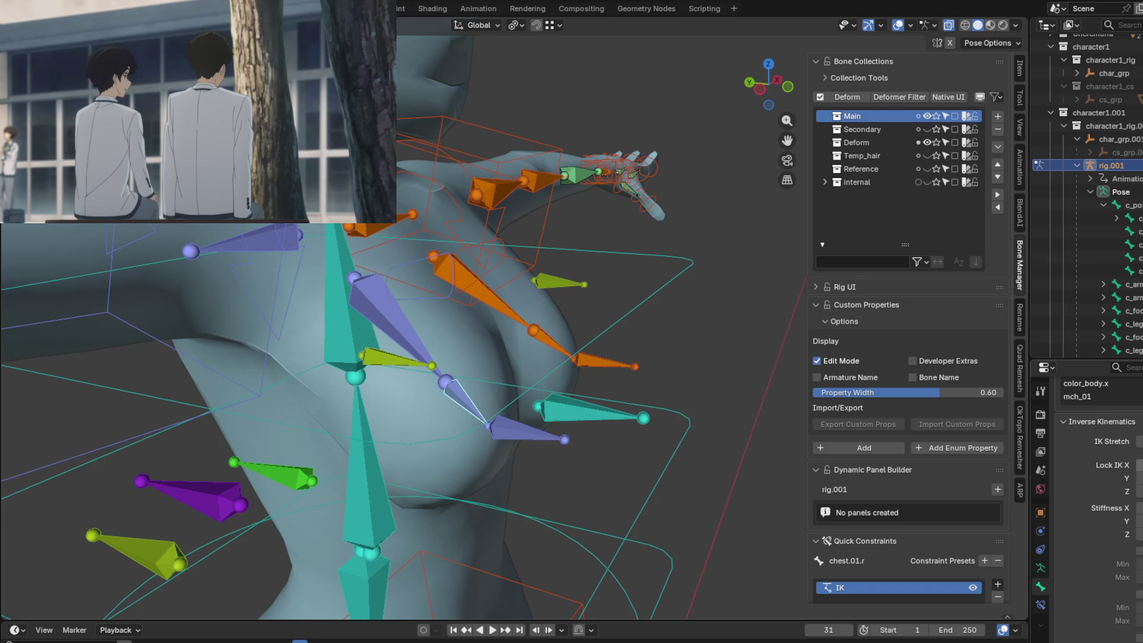
{"action": "scroll", "coordinate": [1127, 527], "scroll_direction": "down", "scroll_amount": 3}
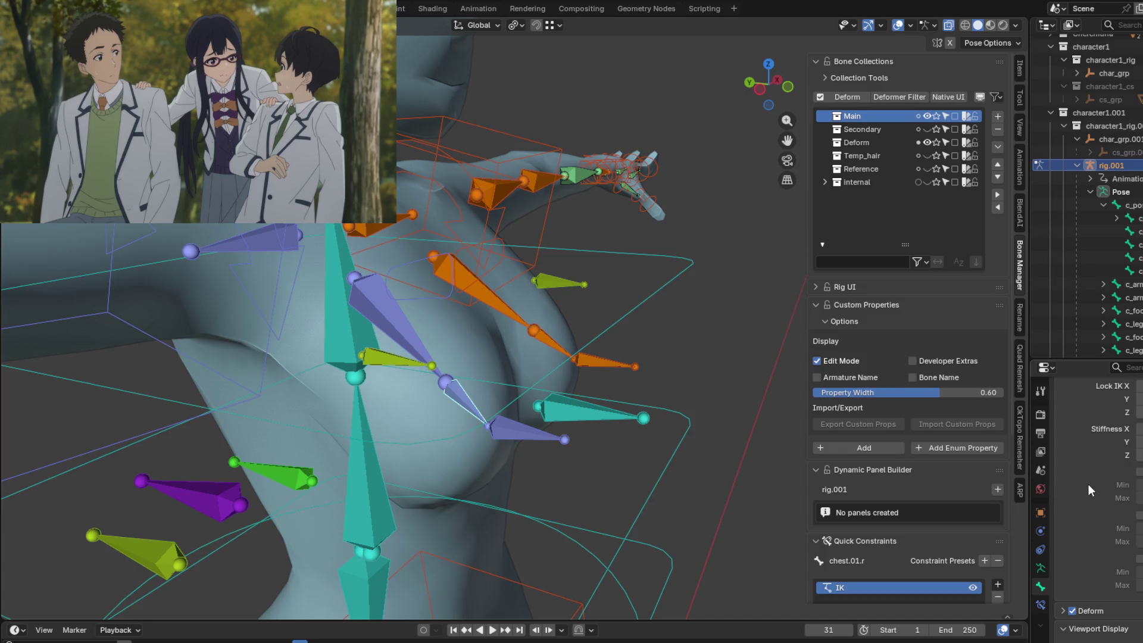
{"action": "scroll", "coordinate": [1089, 484], "scroll_direction": "up", "scroll_amount": 1}
{"action": "scroll", "coordinate": [1092, 483], "scroll_direction": "up", "scroll_amount": 1}
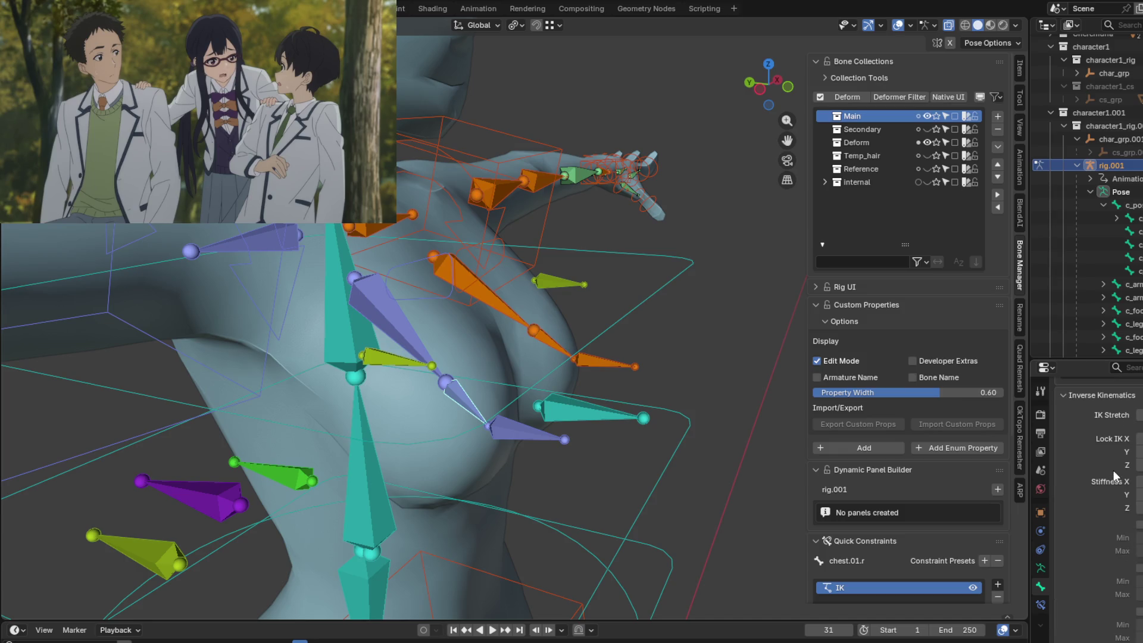
{"action": "scroll", "coordinate": [1113, 470], "scroll_direction": "up", "scroll_amount": 2}
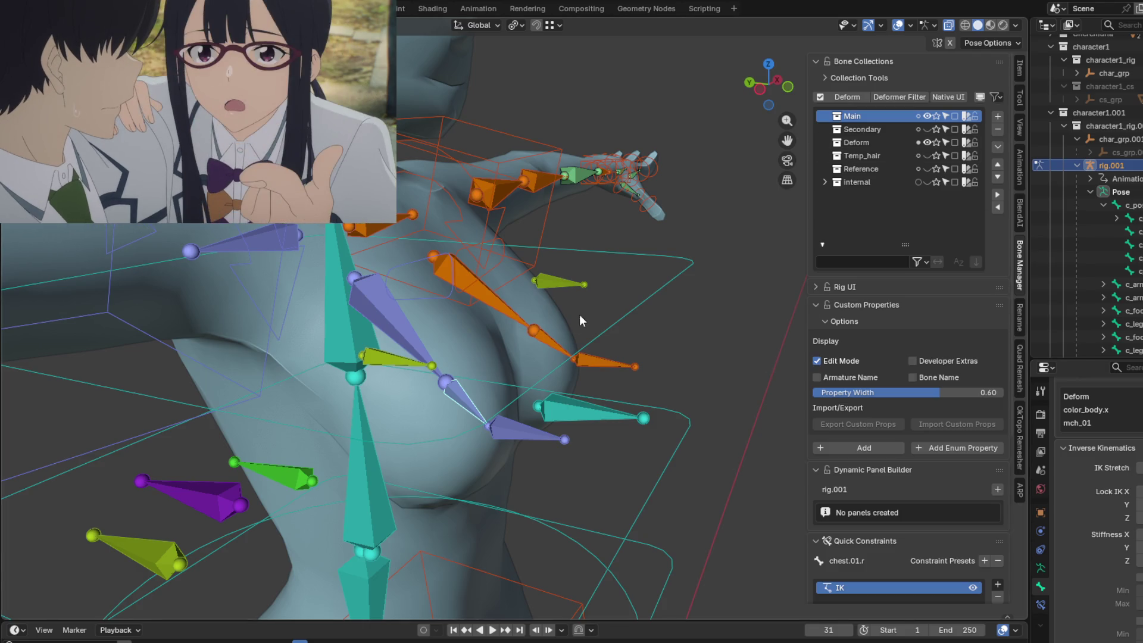
{"action": "mouse_move", "coordinate": [580, 315]}
{"action": "middle_mouse_down", "text": "shift"}
{"action": "mouse_move", "coordinate": [601, 245]}
{"action": "mouse_move", "coordinate": [586, 306]}
{"action": "middle_mouse_up", "text": "shift"}
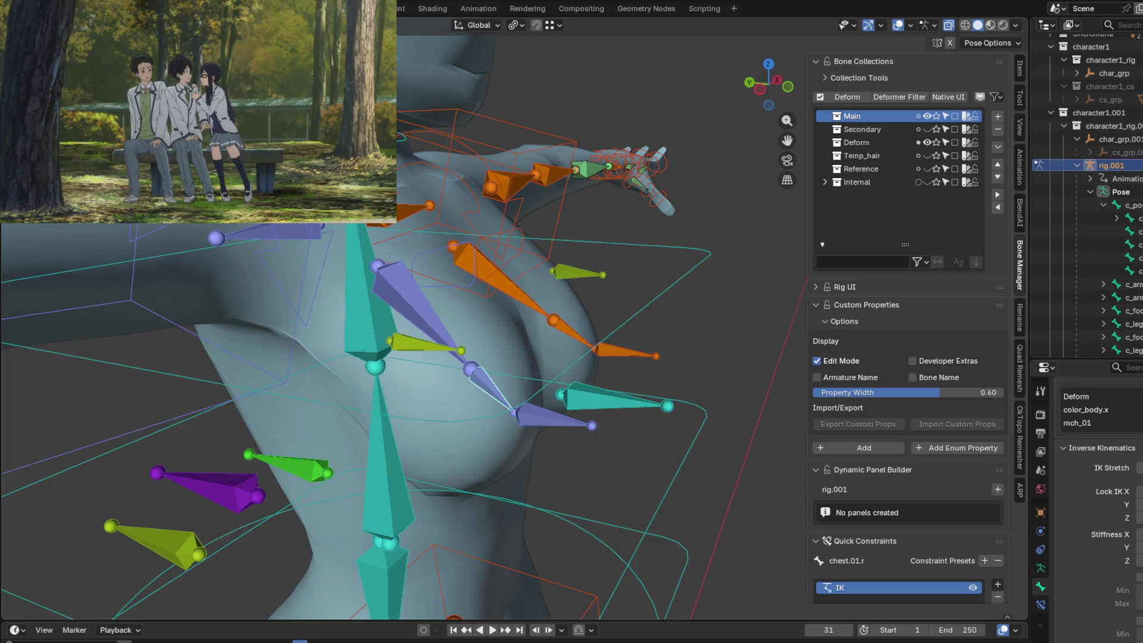
{"action": "mouse_move", "coordinate": [238, 381]}
{"action": "middle_mouse_down"}
{"action": "mouse_move", "coordinate": [247, 360]}
{"action": "mouse_move", "coordinate": [313, 339]}
{"action": "mouse_move", "coordinate": [295, 324]}
{"action": "mouse_move", "coordinate": [292, 336]}
{"action": "mouse_move", "coordinate": [354, 321]}
{"action": "mouse_move", "coordinate": [334, 287]}
{"action": "mouse_move", "coordinate": [262, 334]}
{"action": "mouse_move", "coordinate": [337, 391]}
{"action": "middle_mouse_up"}
{"action": "key", "text": "ctrl+Tab"}
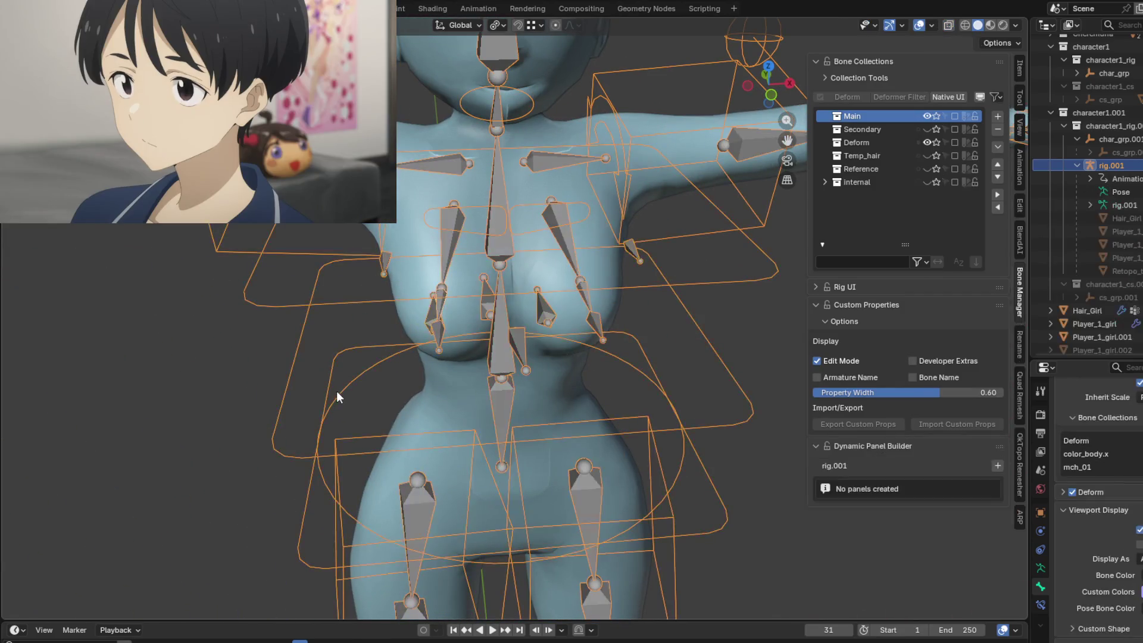
{"action": "mouse_move", "coordinate": [189, 400]}
{"action": "middle_mouse_down"}
{"action": "mouse_move", "coordinate": [247, 375]}
{"action": "mouse_move", "coordinate": [230, 381]}
{"action": "mouse_move", "coordinate": [215, 337]}
{"action": "mouse_move", "coordinate": [473, 368]}
{"action": "mouse_move", "coordinate": [706, 369]}
{"action": "mouse_move", "coordinate": [652, 306]}
{"action": "mouse_move", "coordinate": [488, 374]}
{"action": "mouse_move", "coordinate": [576, 367]}
{"action": "mouse_move", "coordinate": [540, 373]}
{"action": "middle_mouse_up"}
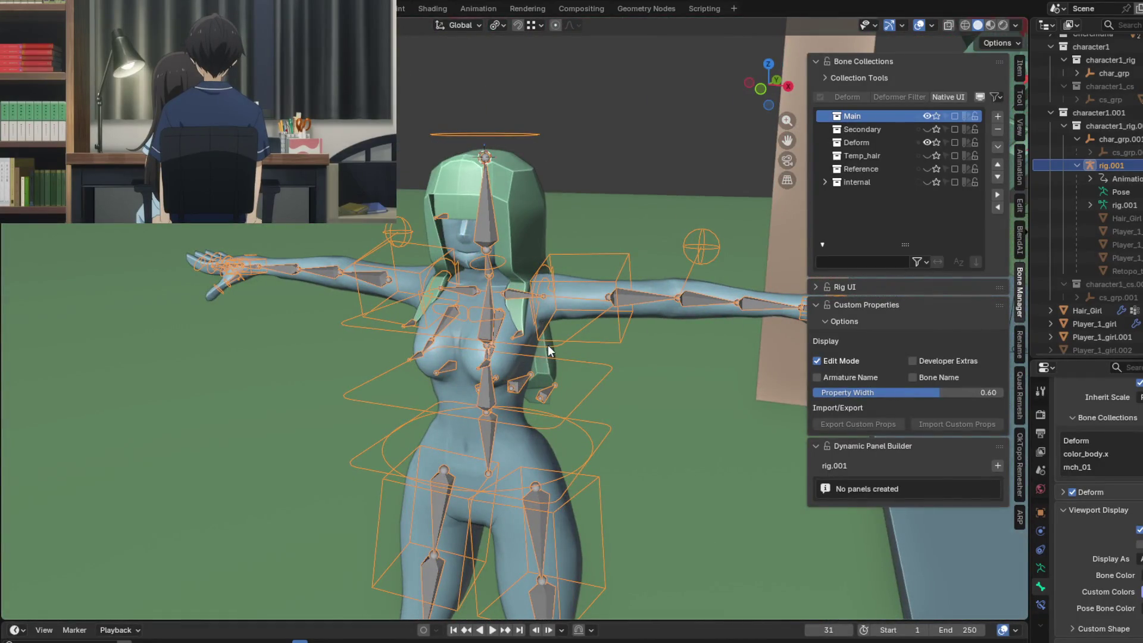
{"action": "key", "text": "ctrl+Tab"}
{"action": "mouse_move", "coordinate": [560, 351]}
{"action": "middle_mouse_down"}
{"action": "mouse_move", "coordinate": [546, 368]}
{"action": "mouse_move", "coordinate": [596, 355]}
{"action": "middle_mouse_up"}
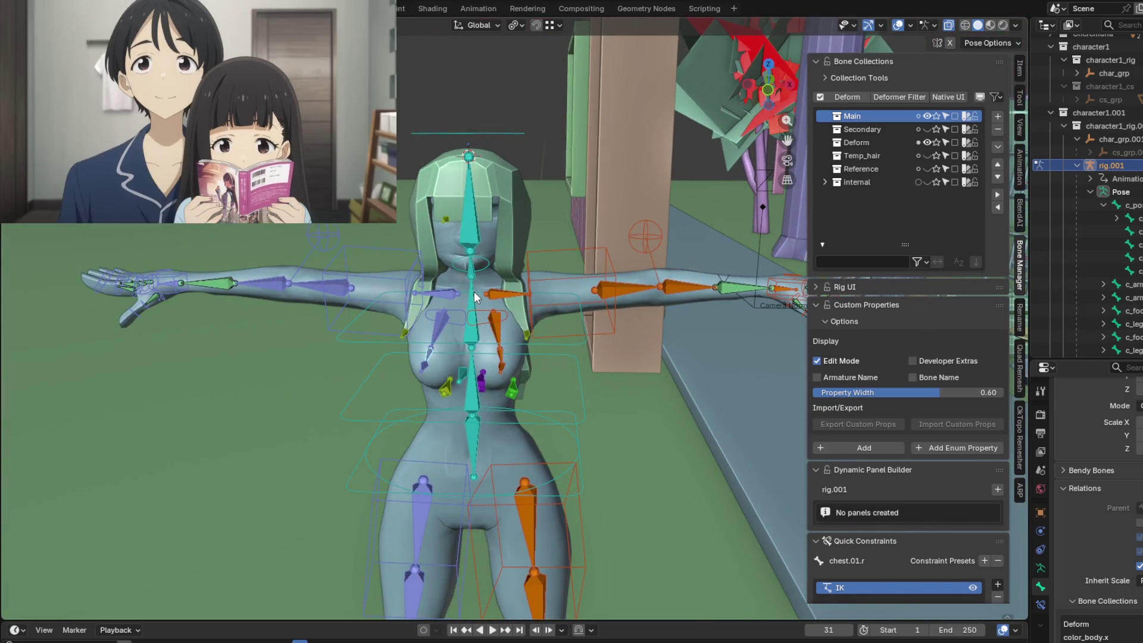
Hide the Deform bone collection and rotate the c_spine_01.x spine control.
{"action": "left_click", "coordinate": [474, 293]}
{"action": "left_click", "coordinate": [927, 143]}
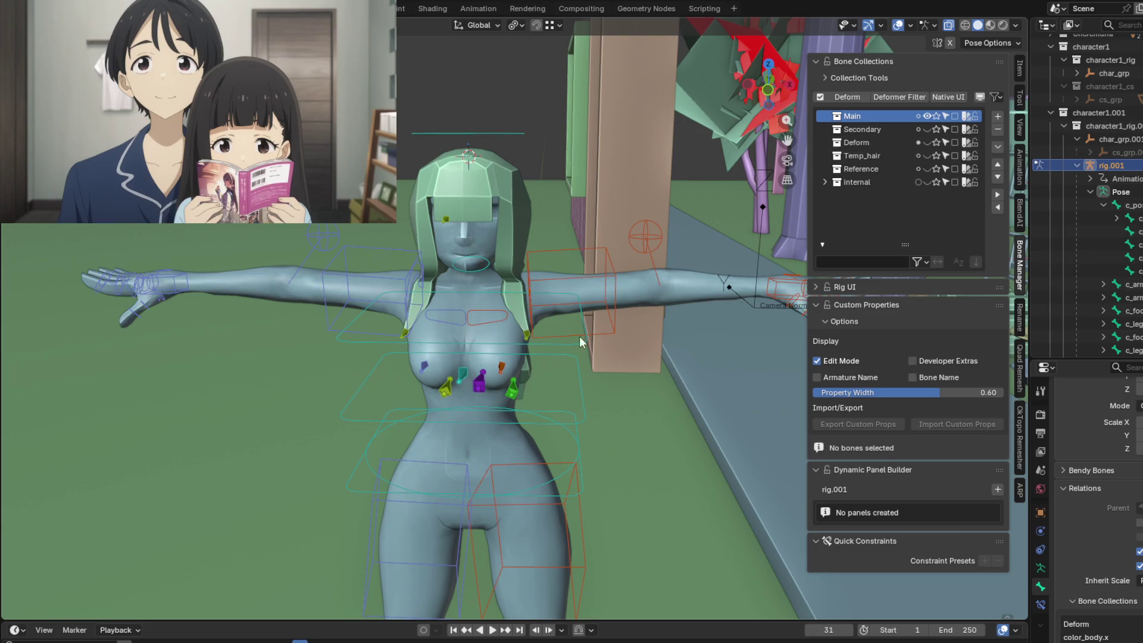
{"action": "mouse_move", "coordinate": [586, 333]}
{"action": "middle_mouse_down"}
{"action": "mouse_move", "coordinate": [431, 350]}
{"action": "mouse_move", "coordinate": [373, 391]}
{"action": "mouse_move", "coordinate": [469, 398]}
{"action": "mouse_move", "coordinate": [532, 357]}
{"action": "mouse_move", "coordinate": [452, 350]}
{"action": "mouse_move", "coordinate": [622, 334]}
{"action": "middle_mouse_up"}
{"action": "left_click", "coordinate": [605, 410]}
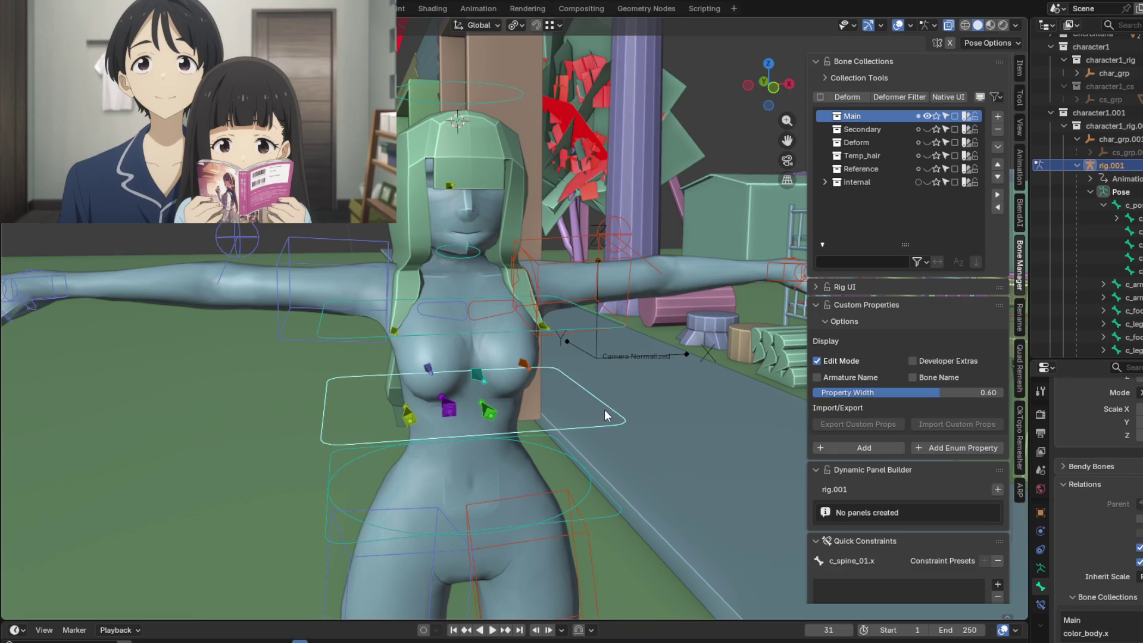
{"action": "middle_click_drag", "start_coordinate": [605, 410], "coordinate": [596, 392]}
{"action": "key", "text": "r"}
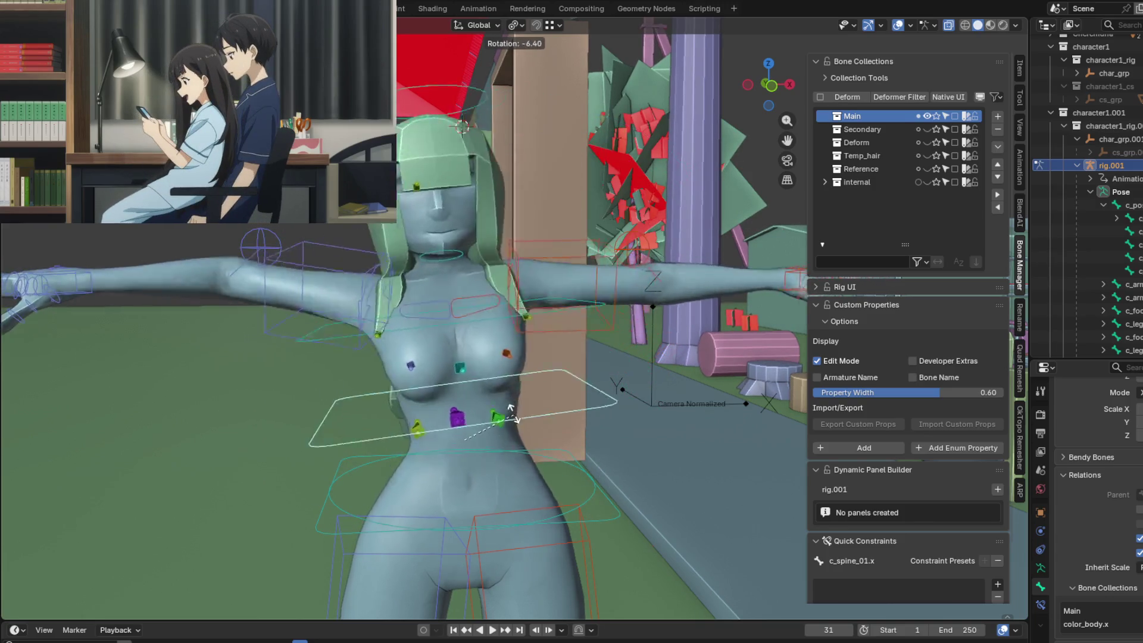
{"action": "left_click", "coordinate": [534, 420]}
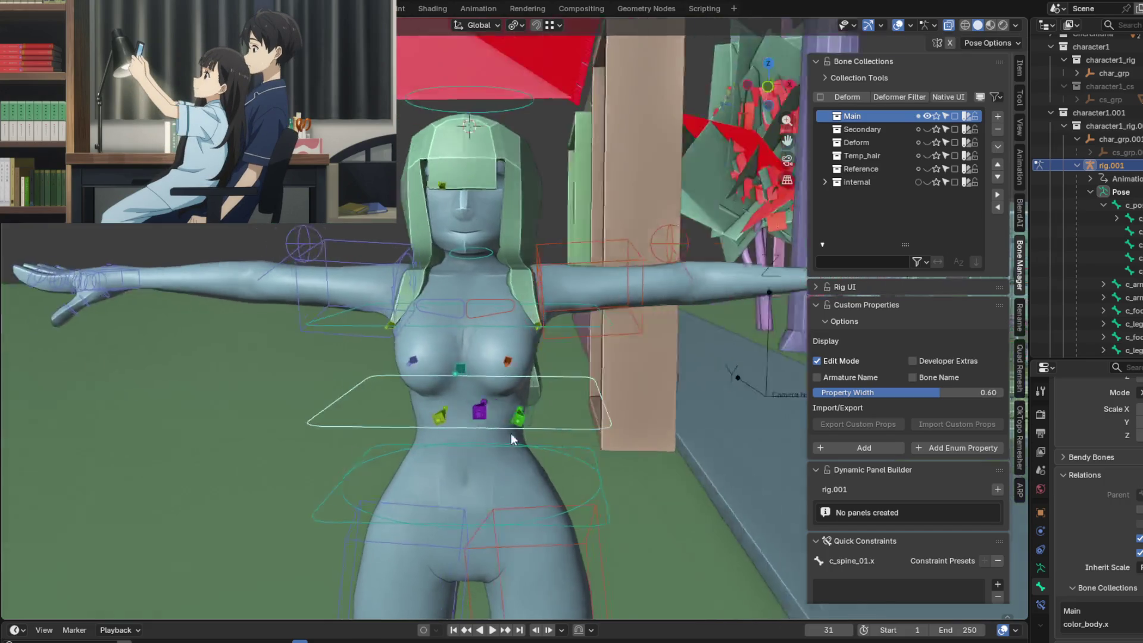
Try moving chest.IK.x and rotating the c_root.x hip control, cancelling both.
{"action": "mouse_move", "coordinate": [511, 433]}
{"action": "middle_mouse_down"}
{"action": "mouse_move", "coordinate": [503, 421]}
{"action": "mouse_move", "coordinate": [535, 421]}
{"action": "mouse_move", "coordinate": [474, 420]}
{"action": "mouse_move", "coordinate": [434, 365]}
{"action": "middle_mouse_up"}
{"action": "left_click", "coordinate": [435, 365]}
{"action": "key", "text": "g"}
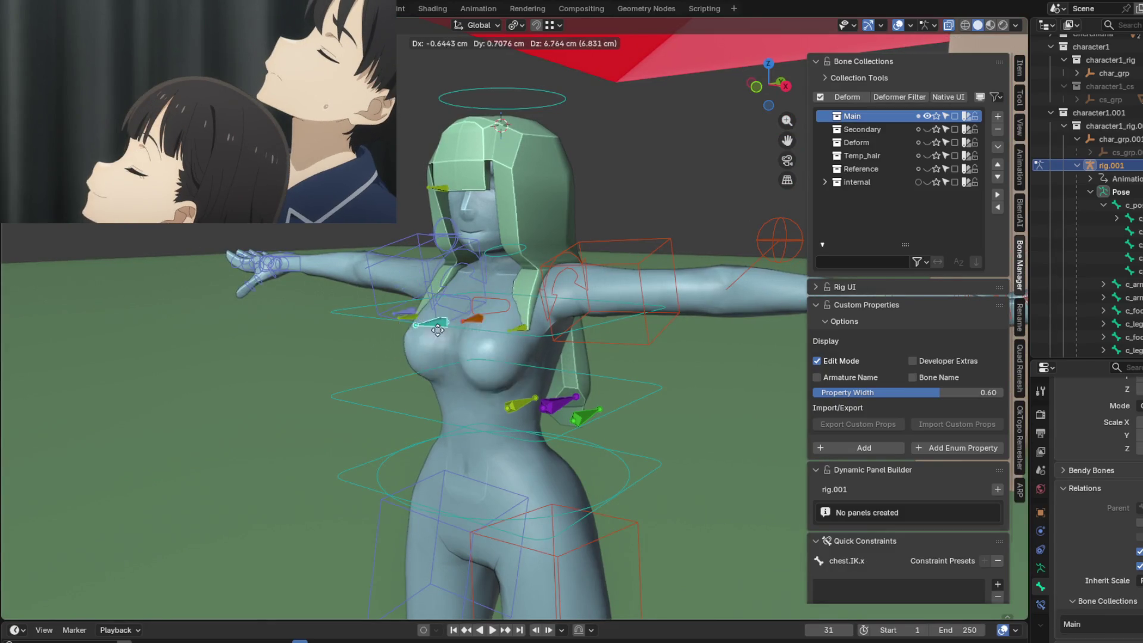
{"action": "key", "text": "Escape"}
{"action": "mouse_move", "coordinate": [434, 357]}
{"action": "middle_mouse_down"}
{"action": "mouse_move", "coordinate": [545, 385]}
{"action": "mouse_move", "coordinate": [513, 356]}
{"action": "mouse_move", "coordinate": [554, 375]}
{"action": "middle_mouse_up"}
{"action": "left_click", "coordinate": [549, 383]}
{"action": "key", "text": "r"}
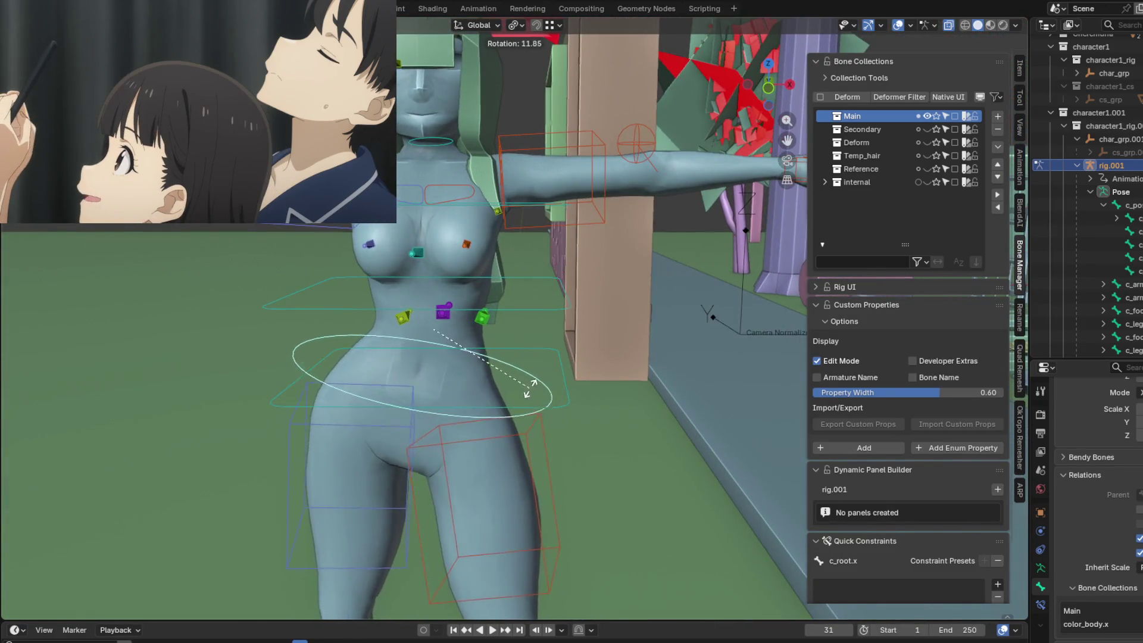
{"action": "key", "text": "Escape"}
In front view, tilt the head with c_head.x, then select the c_arm_ik.l control.
{"action": "key", "text": "KP_1"}
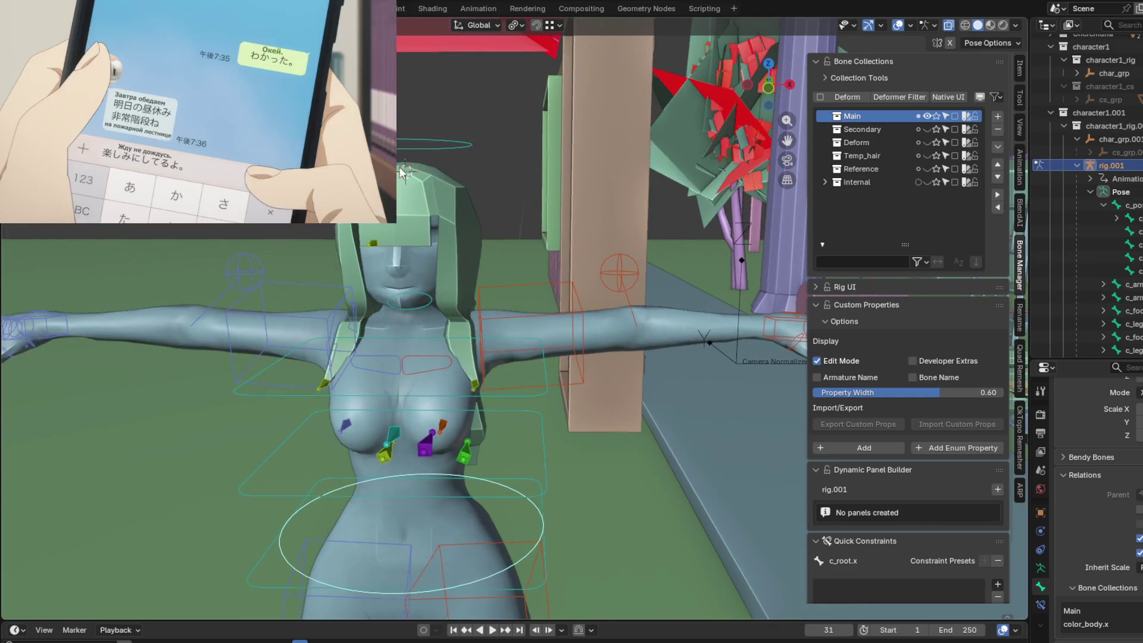
{"action": "left_click", "coordinate": [430, 145]}
{"action": "key", "text": "r"}
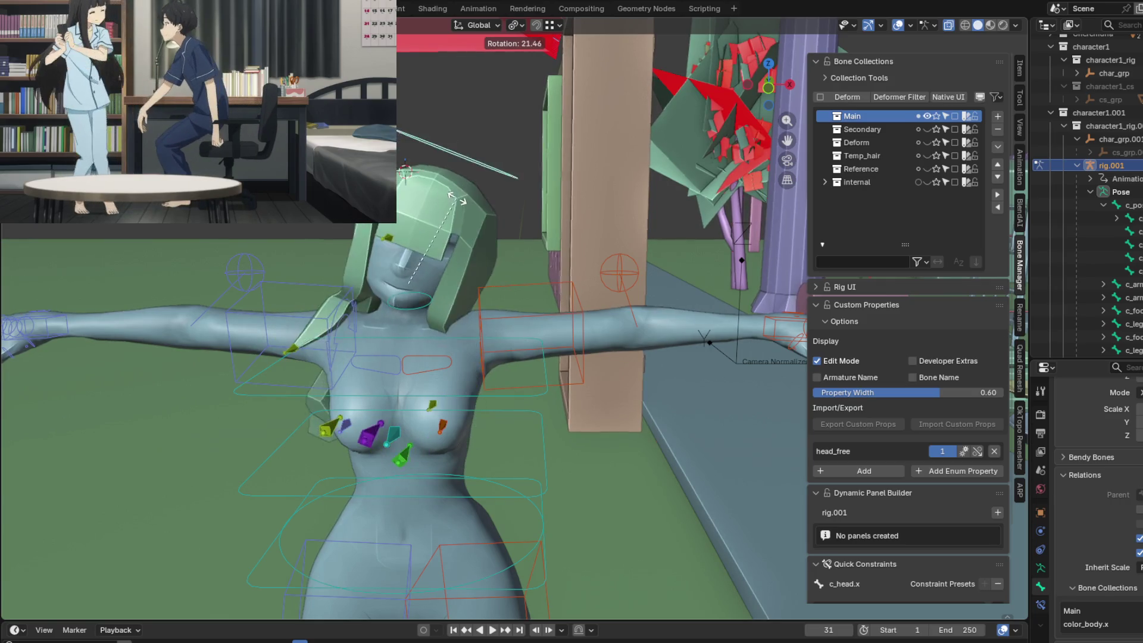
{"action": "key", "text": "Escape"}
{"action": "mouse_move", "coordinate": [463, 256]}
{"action": "middle_mouse_down"}
{"action": "mouse_move", "coordinate": [371, 293]}
{"action": "mouse_move", "coordinate": [507, 286]}
{"action": "mouse_move", "coordinate": [465, 286]}
{"action": "middle_mouse_up"}
{"action": "left_click", "coordinate": [604, 284]}
{"action": "mouse_move", "coordinate": [604, 283]}
{"action": "middle_mouse_down"}
{"action": "mouse_move", "coordinate": [611, 299]}
{"action": "mouse_move", "coordinate": [591, 298]}
{"action": "mouse_move", "coordinate": [601, 280]}
{"action": "middle_mouse_up"}
Rotate the left arm IK control and move the hair.back.IK.x control.
{"action": "key", "text": "r"}
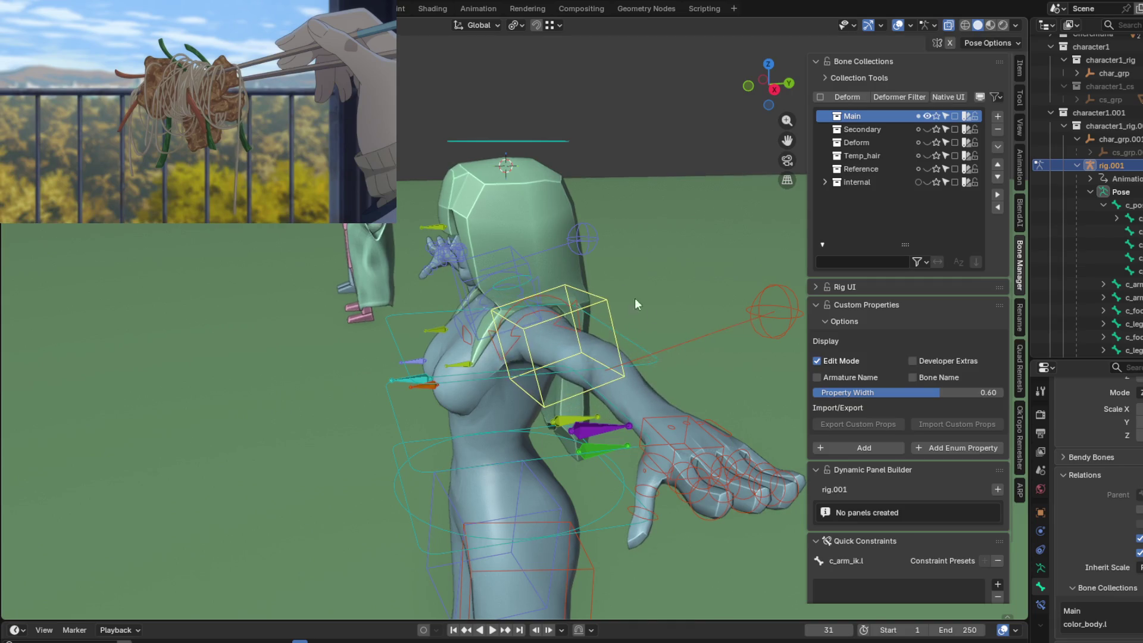
{"action": "middle_click_drag", "start_coordinate": [635, 302], "coordinate": [485, 344]}
{"action": "middle_click_drag", "start_coordinate": [509, 388], "coordinate": [518, 351]}
{"action": "key", "text": "g"}
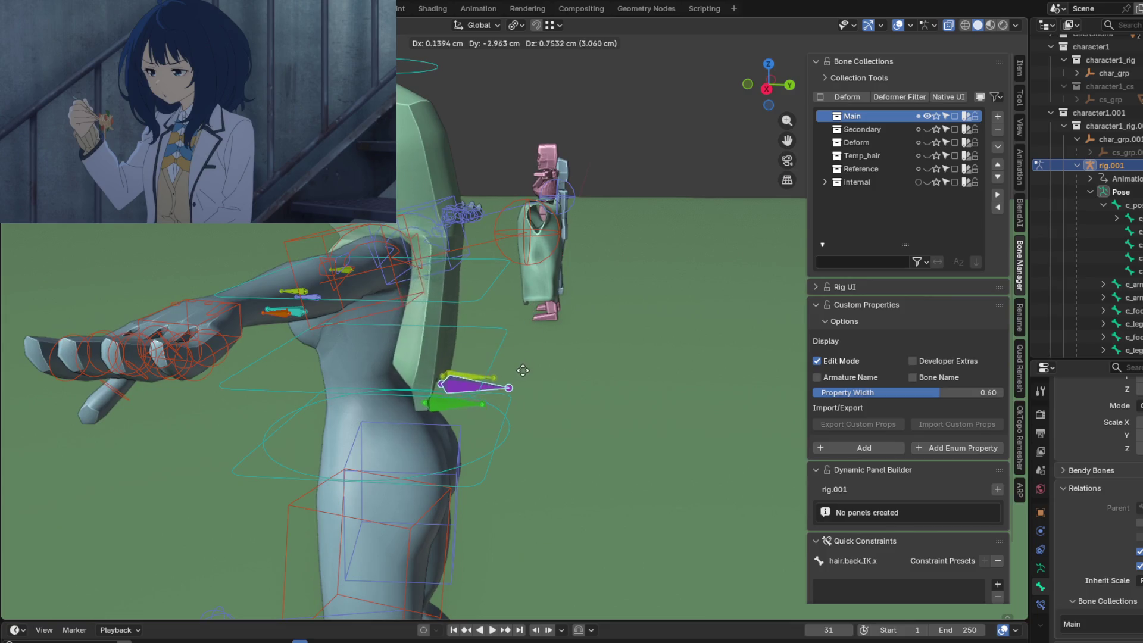
{"action": "mouse_move", "coordinate": [516, 312]}
{"action": "middle_mouse_down"}
{"action": "mouse_move", "coordinate": [416, 296]}
{"action": "mouse_move", "coordinate": [399, 484]}
{"action": "mouse_move", "coordinate": [439, 352]}
{"action": "mouse_move", "coordinate": [505, 338]}
{"action": "mouse_move", "coordinate": [710, 343]}
{"action": "middle_mouse_up"}
Try rotating c_spine_02.x, cancel it, then rotate the c_thigh_ik.l thigh control.
{"action": "left_click", "coordinate": [488, 348]}
{"action": "key", "text": "r"}
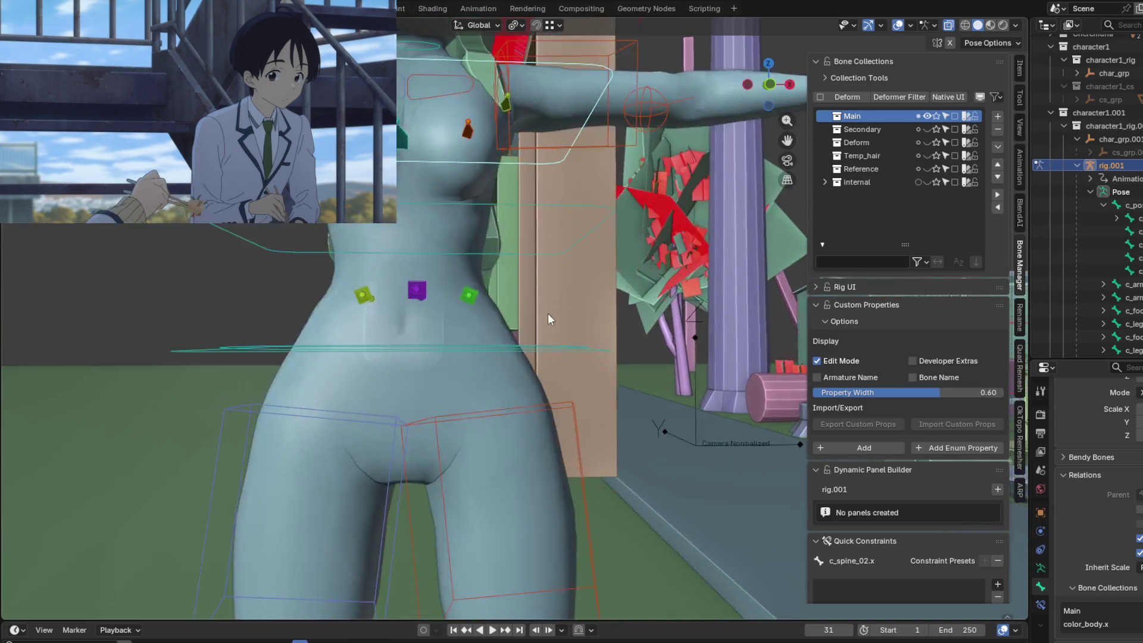
{"action": "key", "text": "Escape"}
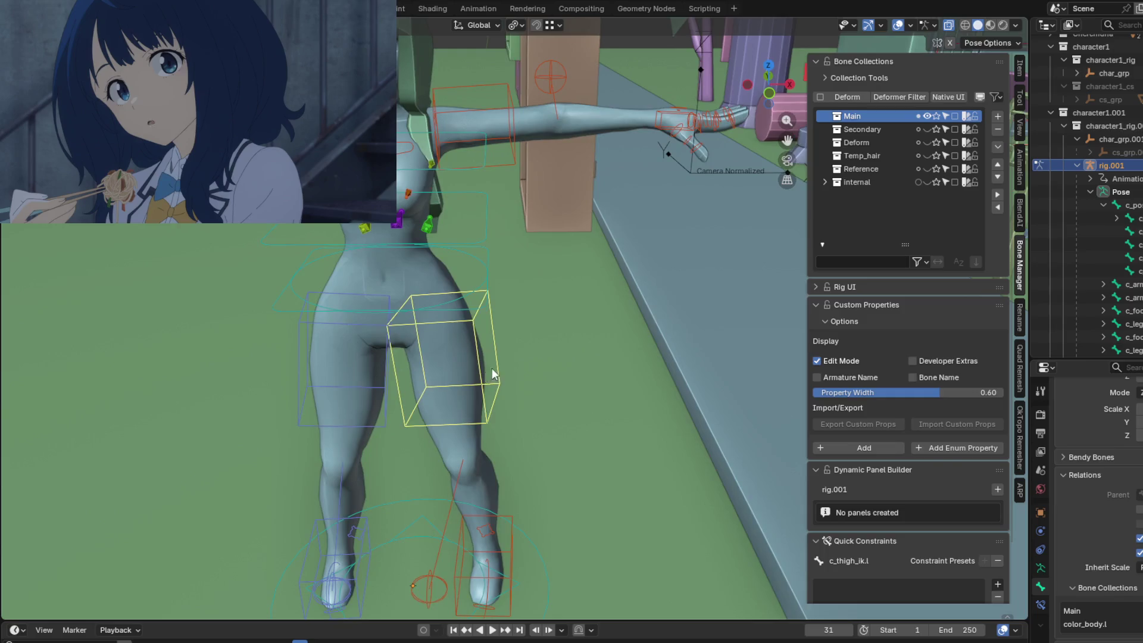
{"action": "key", "text": "r"}
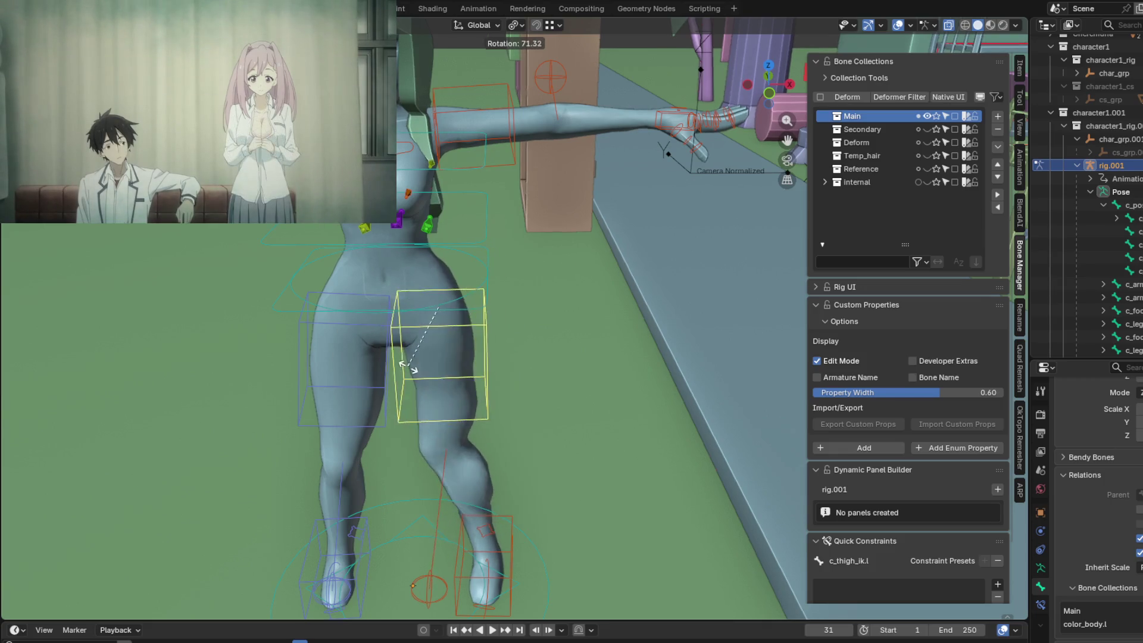
{"action": "mouse_move", "coordinate": [535, 439]}
{"action": "middle_mouse_down"}
{"action": "mouse_move", "coordinate": [486, 339]}
{"action": "mouse_move", "coordinate": [347, 327]}
{"action": "mouse_move", "coordinate": [421, 437]}
{"action": "middle_mouse_up"}
Lift the left foot IK control upward and inspect the leg deformation.
{"action": "left_click", "coordinate": [476, 472]}
{"action": "middle_click_drag", "start_coordinate": [475, 472], "coordinate": [495, 442]}
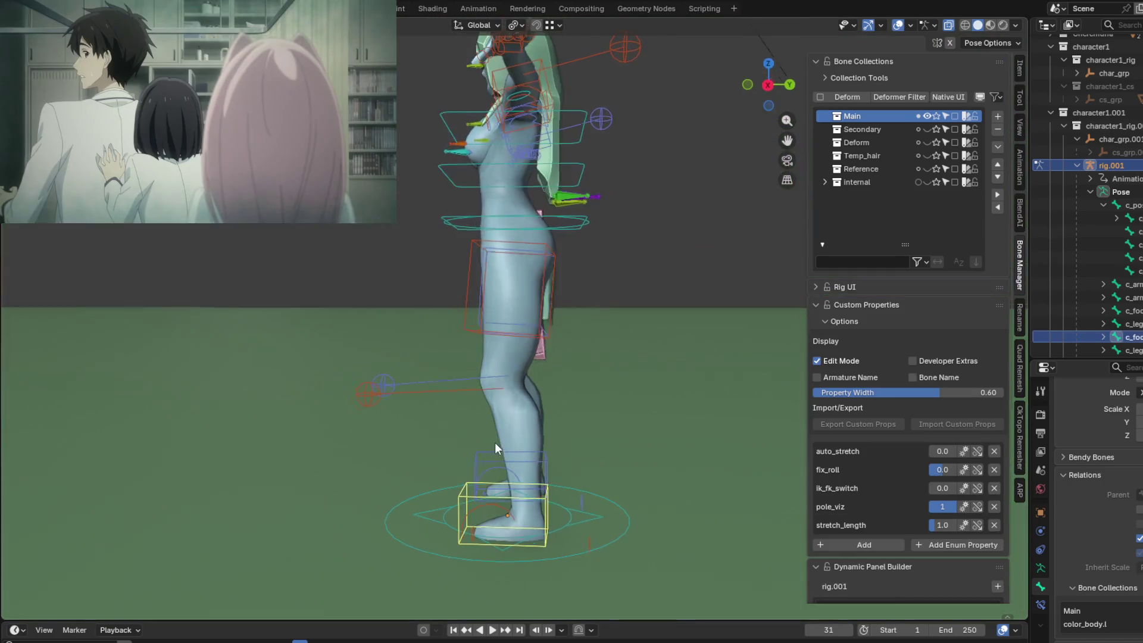
{"action": "key", "text": "g"}
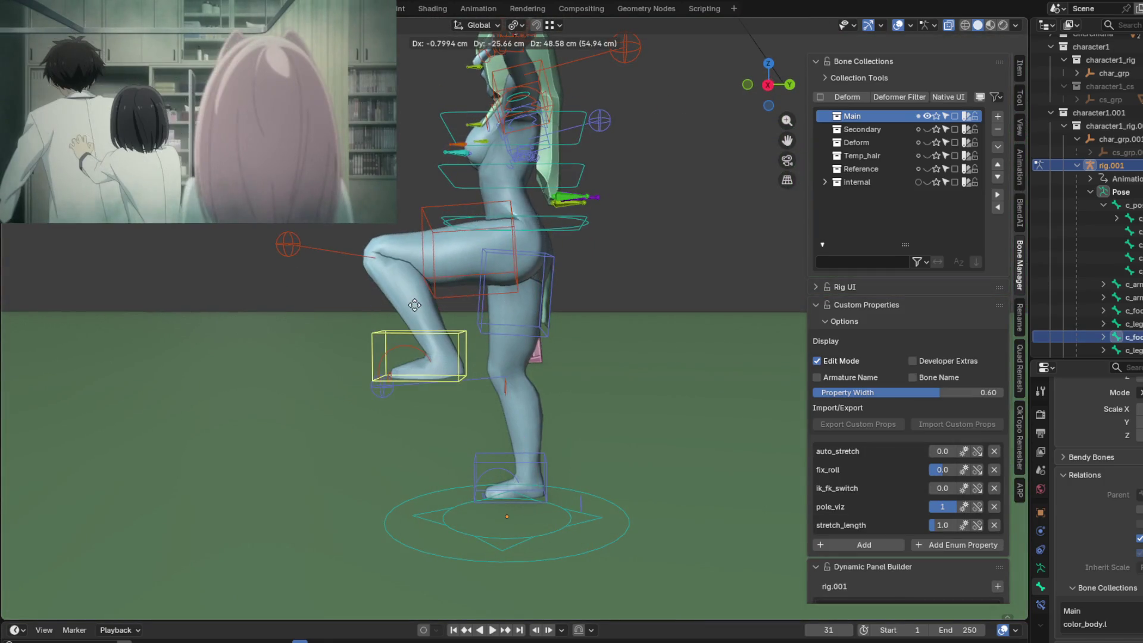
{"action": "left_click", "coordinate": [431, 316]}
{"action": "mouse_move", "coordinate": [431, 309]}
{"action": "middle_mouse_down"}
{"action": "mouse_move", "coordinate": [576, 368]}
{"action": "mouse_move", "coordinate": [545, 399]}
{"action": "middle_mouse_up"}
{"action": "scroll", "coordinate": [547, 295], "scroll_direction": "up", "scroll_amount": 5}
{"action": "mouse_move", "coordinate": [546, 295]}
{"action": "middle_mouse_down"}
{"action": "mouse_move", "coordinate": [561, 294]}
{"action": "mouse_move", "coordinate": [556, 279]}
{"action": "mouse_move", "coordinate": [542, 309]}
{"action": "mouse_move", "coordinate": [470, 324]}
{"action": "mouse_move", "coordinate": [388, 300]}
{"action": "middle_mouse_up"}
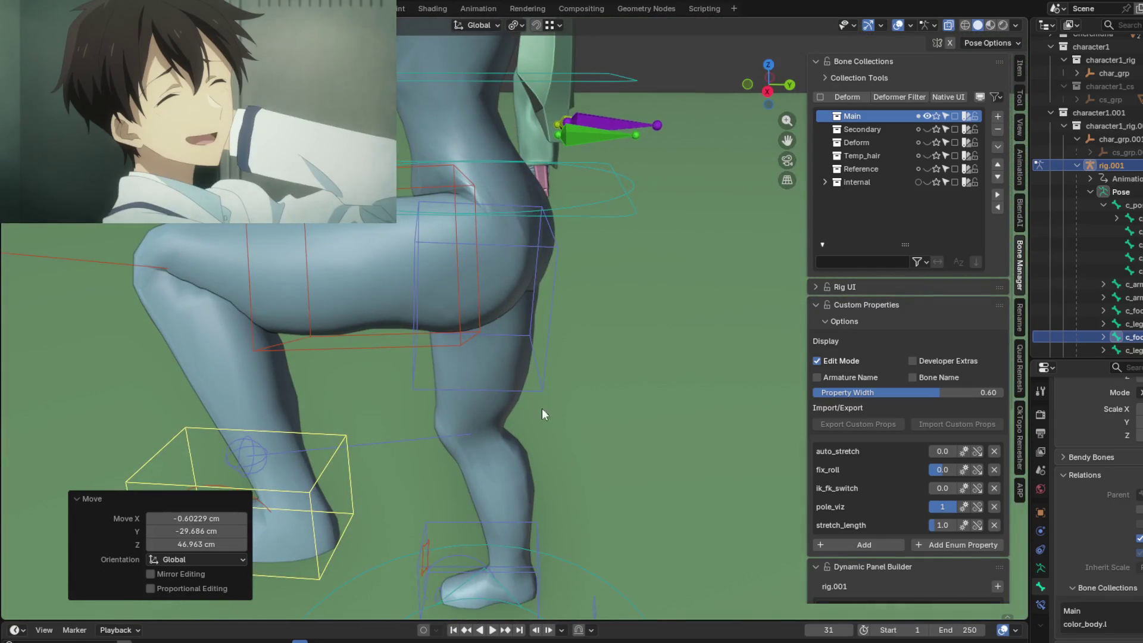
{"action": "mouse_move", "coordinate": [620, 469]}
{"action": "middle_mouse_down", "text": "shift"}
{"action": "mouse_move", "coordinate": [615, 297]}
{"action": "mouse_move", "coordinate": [592, 297]}
{"action": "middle_mouse_up", "text": "shift"}
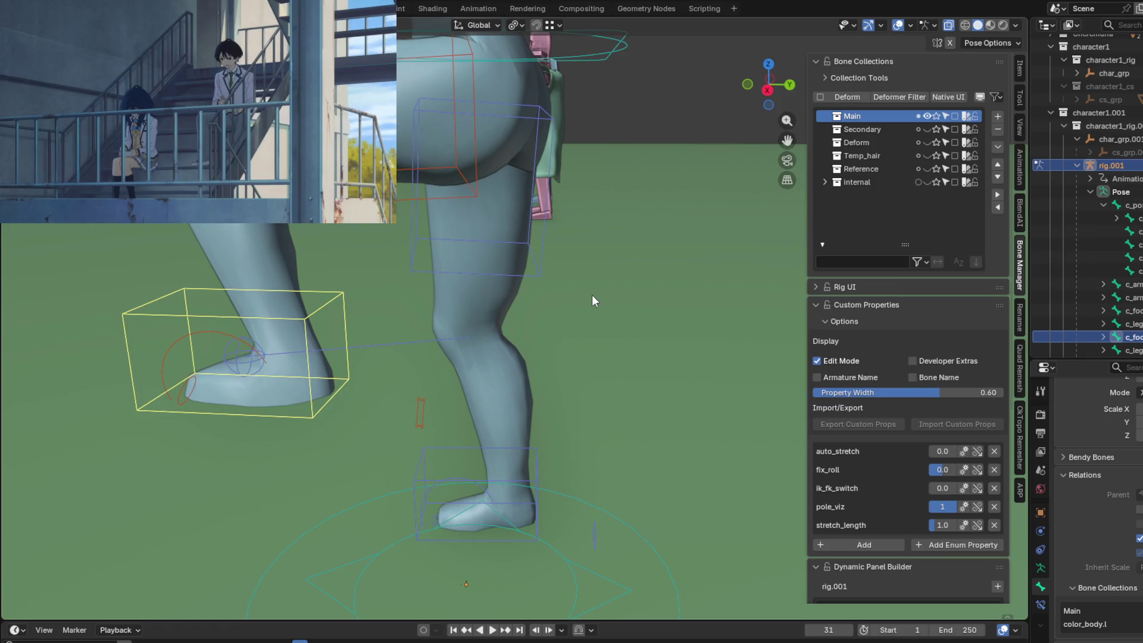
{"action": "scroll", "coordinate": [592, 294], "scroll_direction": "down", "scroll_amount": 3}
{"action": "mouse_move", "coordinate": [574, 298]}
{"action": "middle_mouse_down"}
{"action": "mouse_move", "coordinate": [626, 283]}
{"action": "mouse_move", "coordinate": [528, 420]}
{"action": "mouse_move", "coordinate": [612, 370]}
{"action": "mouse_move", "coordinate": [587, 395]}
{"action": "mouse_move", "coordinate": [608, 401]}
{"action": "mouse_move", "coordinate": [572, 407]}
{"action": "mouse_move", "coordinate": [606, 416]}
{"action": "mouse_move", "coordinate": [626, 519]}
{"action": "mouse_move", "coordinate": [703, 481]}
{"action": "mouse_move", "coordinate": [488, 314]}
{"action": "mouse_move", "coordinate": [506, 318]}
{"action": "mouse_move", "coordinate": [549, 445]}
{"action": "mouse_move", "coordinate": [538, 399]}
{"action": "mouse_move", "coordinate": [596, 358]}
{"action": "mouse_move", "coordinate": [538, 396]}
{"action": "middle_mouse_up"}
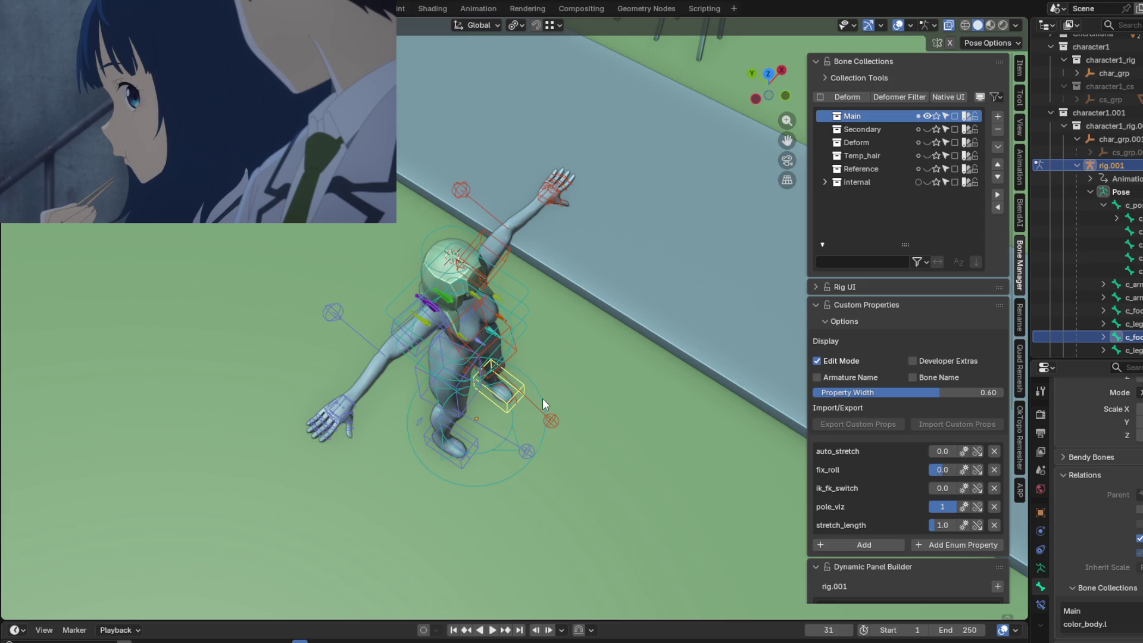
Deselect all bones, toggle the rig's mode with Tab and select all bones.
{"action": "mouse_move", "coordinate": [541, 398]}
{"action": "middle_mouse_down"}
{"action": "mouse_move", "coordinate": [509, 366]}
{"action": "mouse_move", "coordinate": [551, 325]}
{"action": "mouse_move", "coordinate": [685, 332]}
{"action": "mouse_move", "coordinate": [616, 317]}
{"action": "mouse_move", "coordinate": [594, 339]}
{"action": "mouse_move", "coordinate": [660, 388]}
{"action": "mouse_move", "coordinate": [528, 381]}
{"action": "mouse_move", "coordinate": [631, 394]}
{"action": "mouse_move", "coordinate": [614, 384]}
{"action": "mouse_move", "coordinate": [694, 363]}
{"action": "mouse_move", "coordinate": [577, 369]}
{"action": "mouse_move", "coordinate": [396, 316]}
{"action": "middle_mouse_up"}
{"action": "scroll", "coordinate": [614, 383], "scroll_direction": "up", "scroll_amount": 3}
{"action": "left_click", "coordinate": [244, 273]}
{"action": "mouse_move", "coordinate": [244, 273]}
{"action": "middle_mouse_down"}
{"action": "mouse_move", "coordinate": [280, 277]}
{"action": "mouse_move", "coordinate": [331, 329]}
{"action": "mouse_move", "coordinate": [419, 368]}
{"action": "mouse_move", "coordinate": [572, 362]}
{"action": "mouse_move", "coordinate": [331, 362]}
{"action": "mouse_move", "coordinate": [344, 277]}
{"action": "mouse_move", "coordinate": [393, 402]}
{"action": "mouse_move", "coordinate": [583, 425]}
{"action": "mouse_move", "coordinate": [510, 442]}
{"action": "middle_mouse_up"}
{"action": "key", "text": "Tab"}
{"action": "key", "text": "Tab"}
{"action": "key", "text": "a"}
{"action": "scroll", "coordinate": [348, 403], "scroll_direction": "up", "scroll_amount": 2}
{"action": "scroll", "coordinate": [348, 403], "scroll_direction": "down", "scroll_amount": 2}
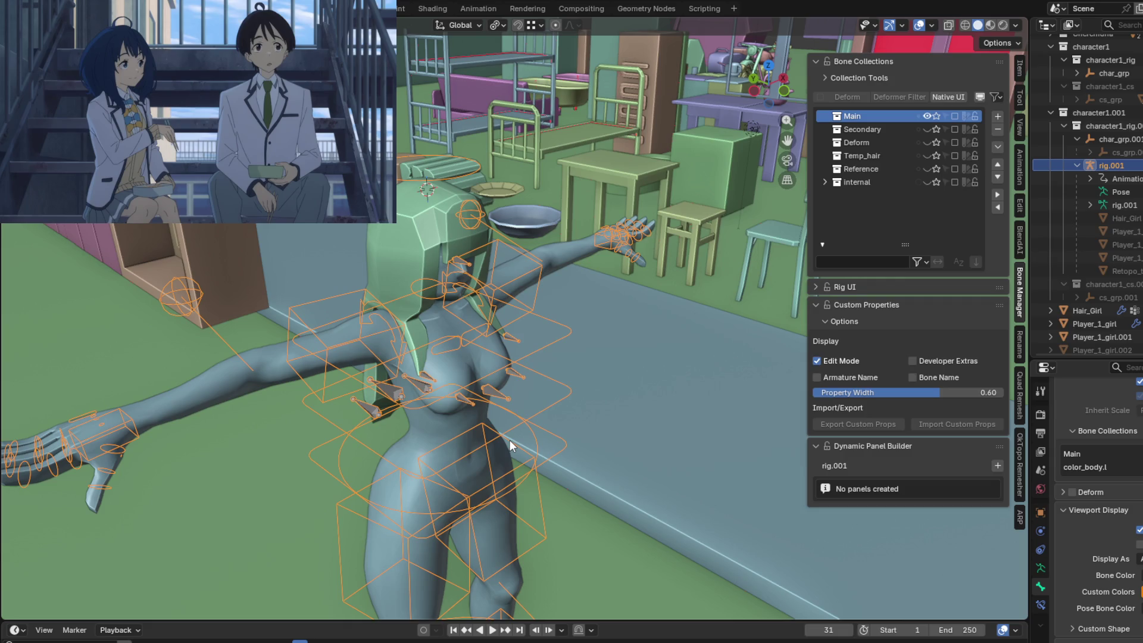
Put Player_1_girl in Edit Mode, deselect everything and isolate it in local view.
{"action": "mouse_move", "coordinate": [395, 306]}
{"action": "middle_mouse_down"}
{"action": "mouse_move", "coordinate": [532, 387]}
{"action": "mouse_move", "coordinate": [528, 229]}
{"action": "mouse_move", "coordinate": [432, 274]}
{"action": "mouse_move", "coordinate": [503, 280]}
{"action": "mouse_move", "coordinate": [449, 326]}
{"action": "mouse_move", "coordinate": [580, 335]}
{"action": "mouse_move", "coordinate": [763, 394]}
{"action": "mouse_move", "coordinate": [744, 357]}
{"action": "middle_mouse_up"}
{"action": "scroll", "coordinate": [485, 330], "scroll_direction": "up", "scroll_amount": 4}
{"action": "left_click", "coordinate": [489, 347]}
{"action": "key", "text": "Tab"}
{"action": "key", "text": "alt+a"}
{"action": "key", "text": "KP_Divide"}
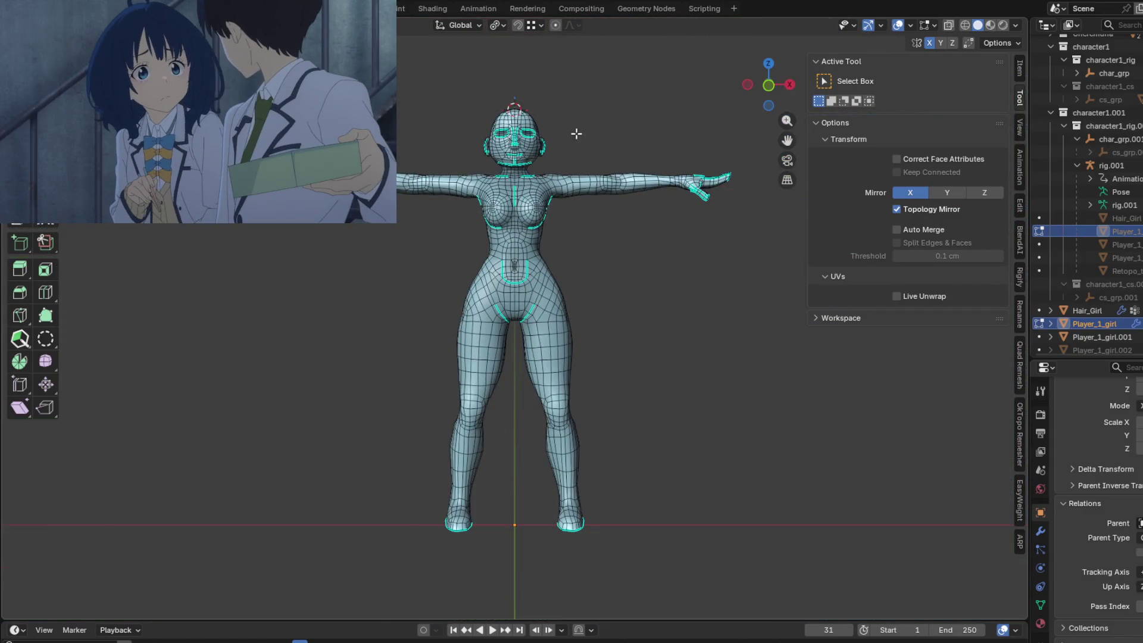
Select the face loop at the base of the neck.
{"action": "scroll", "coordinate": [535, 113], "scroll_direction": "up", "scroll_amount": 5}
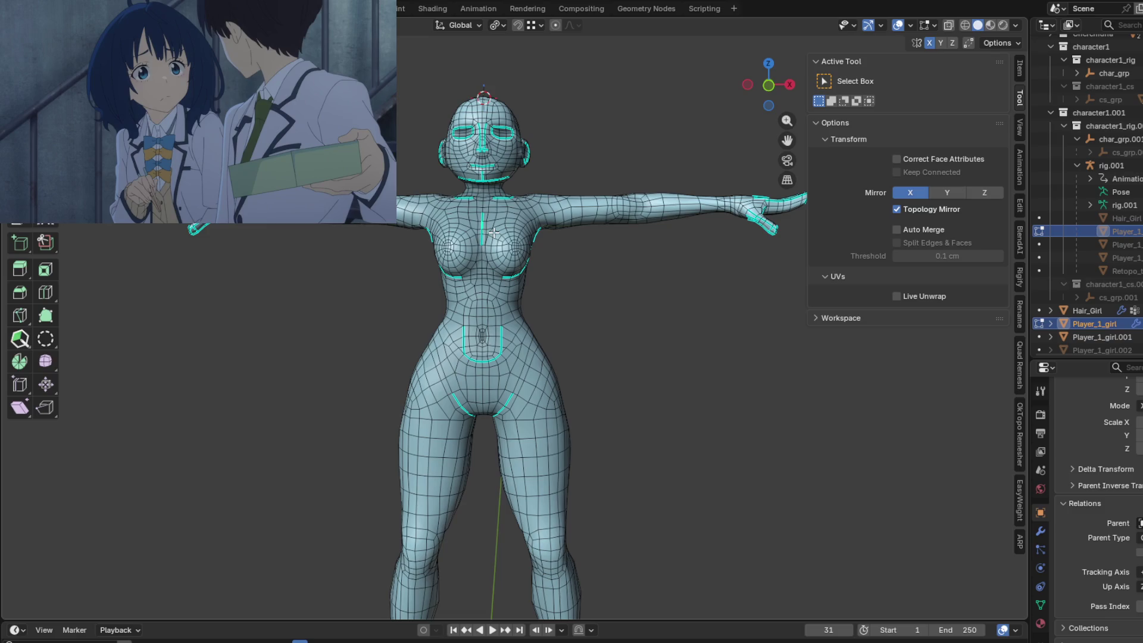
{"action": "scroll", "coordinate": [494, 233], "scroll_direction": "up", "scroll_amount": 10}
{"action": "scroll", "coordinate": [470, 271], "scroll_direction": "down", "scroll_amount": 6}
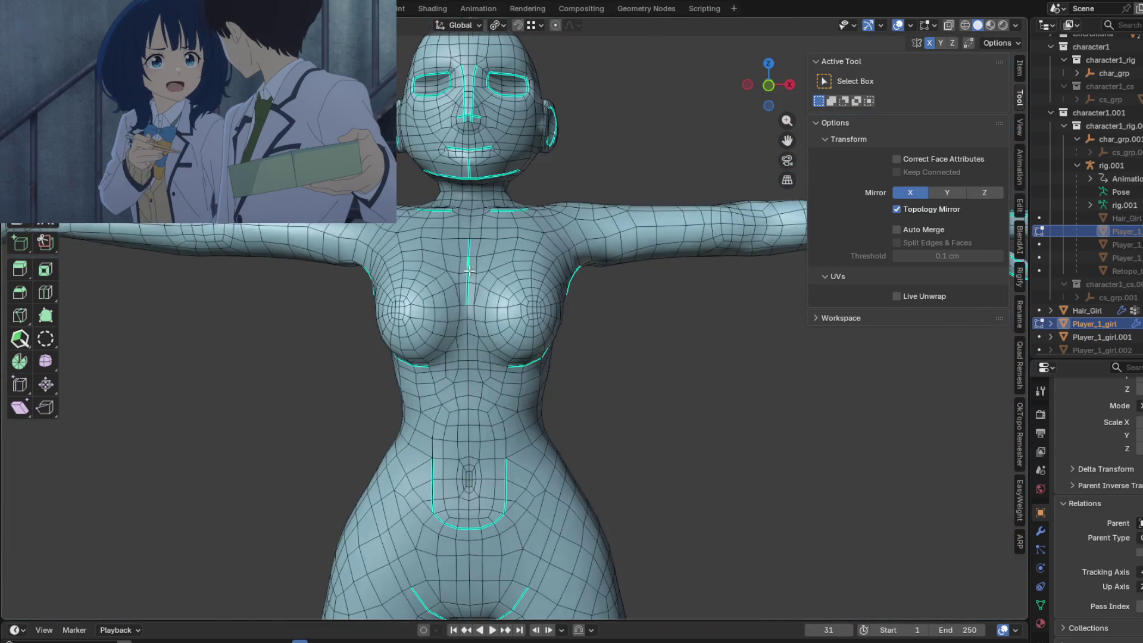
{"action": "mouse_move", "coordinate": [470, 271]}
{"action": "middle_mouse_down"}
{"action": "mouse_move", "coordinate": [666, 322]}
{"action": "mouse_move", "coordinate": [774, 301]}
{"action": "mouse_move", "coordinate": [642, 239]}
{"action": "mouse_move", "coordinate": [583, 322]}
{"action": "mouse_move", "coordinate": [633, 276]}
{"action": "mouse_move", "coordinate": [536, 292]}
{"action": "mouse_move", "coordinate": [589, 258]}
{"action": "mouse_move", "coordinate": [615, 260]}
{"action": "mouse_move", "coordinate": [469, 395]}
{"action": "mouse_move", "coordinate": [567, 283]}
{"action": "middle_mouse_up"}
{"action": "scroll", "coordinate": [583, 322], "scroll_direction": "up", "scroll_amount": 4}
{"action": "scroll", "coordinate": [486, 311], "scroll_direction": "up", "scroll_amount": 3}
{"action": "scroll", "coordinate": [485, 311], "scroll_direction": "up", "scroll_amount": 2}
{"action": "left_click", "coordinate": [524, 286], "text": "alt"}
Add the waist face loop to the selection.
{"action": "scroll", "coordinate": [638, 281], "scroll_direction": "down", "scroll_amount": 3}
{"action": "mouse_move", "coordinate": [638, 281]}
{"action": "middle_mouse_down"}
{"action": "mouse_move", "coordinate": [595, 239]}
{"action": "mouse_move", "coordinate": [582, 171]}
{"action": "middle_mouse_up"}
{"action": "scroll", "coordinate": [633, 184], "scroll_direction": "up", "scroll_amount": 4}
{"action": "scroll", "coordinate": [634, 184], "scroll_direction": "down", "scroll_amount": 3}
{"action": "mouse_move", "coordinate": [692, 191]}
{"action": "middle_mouse_down"}
{"action": "mouse_move", "coordinate": [549, 225]}
{"action": "mouse_move", "coordinate": [589, 254]}
{"action": "mouse_move", "coordinate": [573, 279]}
{"action": "mouse_move", "coordinate": [602, 322]}
{"action": "mouse_move", "coordinate": [494, 247]}
{"action": "mouse_move", "coordinate": [611, 273]}
{"action": "middle_mouse_up"}
{"action": "scroll", "coordinate": [571, 241], "scroll_direction": "up", "scroll_amount": 3}
{"action": "scroll", "coordinate": [573, 293], "scroll_direction": "down", "scroll_amount": 2}
{"action": "scroll", "coordinate": [492, 245], "scroll_direction": "up", "scroll_amount": 3}
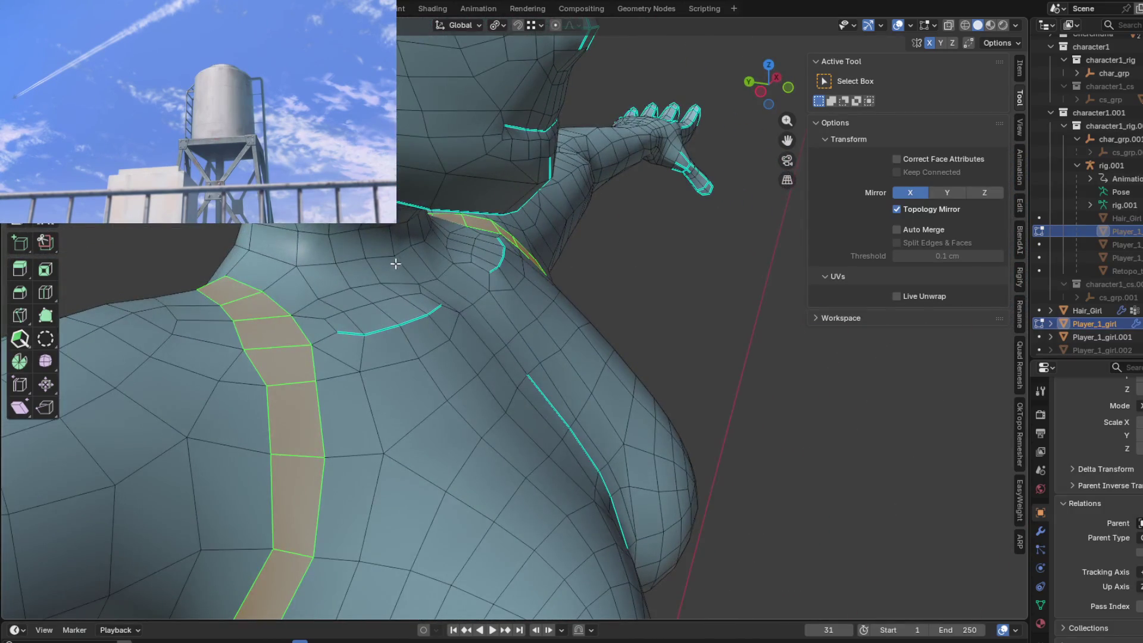
{"action": "mouse_move", "coordinate": [401, 268]}
{"action": "middle_mouse_down"}
{"action": "mouse_move", "coordinate": [417, 262]}
{"action": "mouse_move", "coordinate": [399, 250]}
{"action": "mouse_move", "coordinate": [564, 376]}
{"action": "mouse_move", "coordinate": [681, 240]}
{"action": "mouse_move", "coordinate": [580, 356]}
{"action": "mouse_move", "coordinate": [489, 293]}
{"action": "middle_mouse_up"}
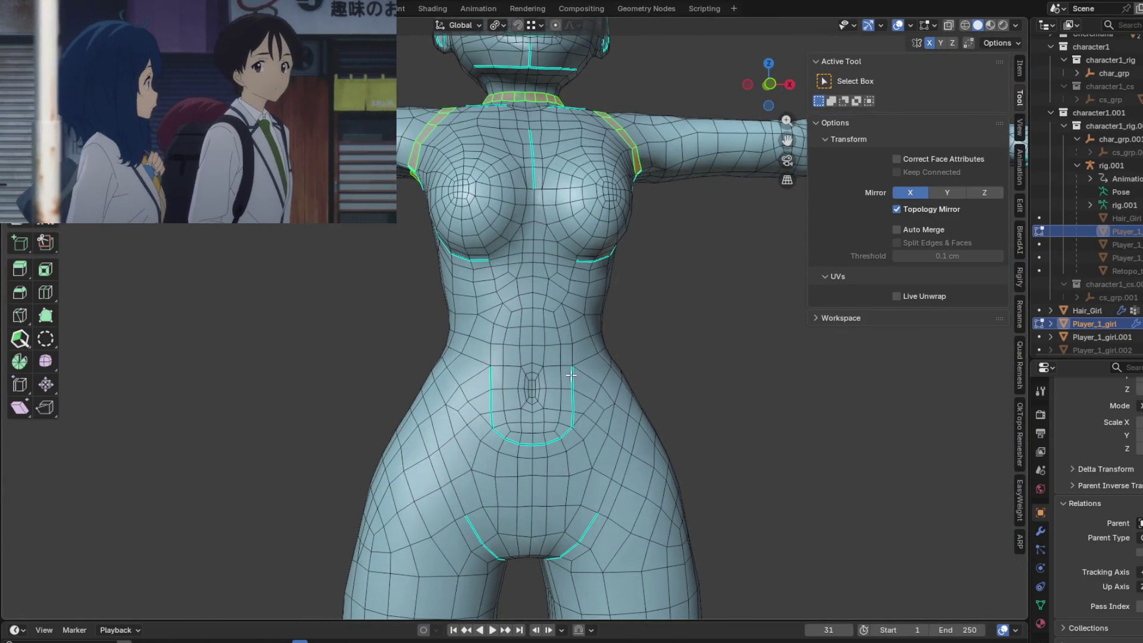
{"action": "scroll", "coordinate": [580, 356], "scroll_direction": "up", "scroll_amount": 2}
{"action": "scroll", "coordinate": [488, 293], "scroll_direction": "down", "scroll_amount": 2}
{"action": "left_click", "coordinate": [485, 370], "text": "alt"}
{"action": "mouse_move", "coordinate": [485, 369]}
{"action": "middle_mouse_down"}
{"action": "mouse_move", "coordinate": [452, 298]}
{"action": "mouse_move", "coordinate": [595, 238]}
{"action": "mouse_move", "coordinate": [571, 285]}
{"action": "mouse_move", "coordinate": [518, 327]}
{"action": "mouse_move", "coordinate": [720, 319]}
{"action": "mouse_move", "coordinate": [428, 356]}
{"action": "mouse_move", "coordinate": [358, 339]}
{"action": "mouse_move", "coordinate": [417, 322]}
{"action": "mouse_move", "coordinate": [395, 274]}
{"action": "mouse_move", "coordinate": [268, 303]}
{"action": "mouse_move", "coordinate": [370, 340]}
{"action": "mouse_move", "coordinate": [422, 325]}
{"action": "middle_mouse_up"}
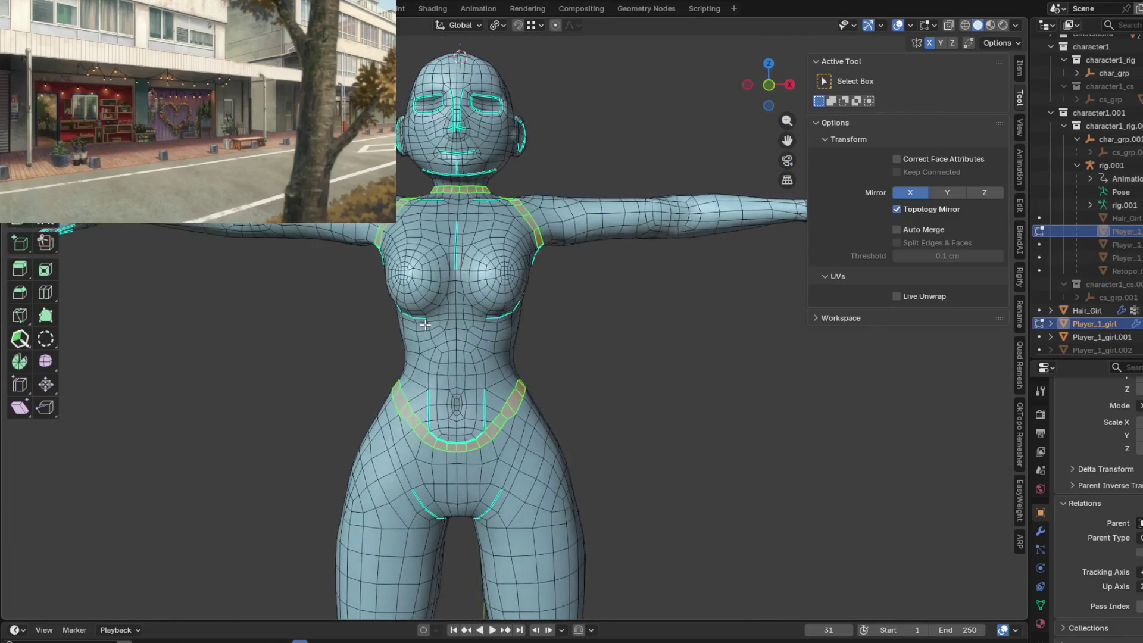
{"action": "scroll", "coordinate": [443, 312], "scroll_direction": "up", "scroll_amount": 2}
{"action": "scroll", "coordinate": [443, 312], "scroll_direction": "down", "scroll_amount": 2}
{"action": "left_click", "coordinate": [187, 25]}
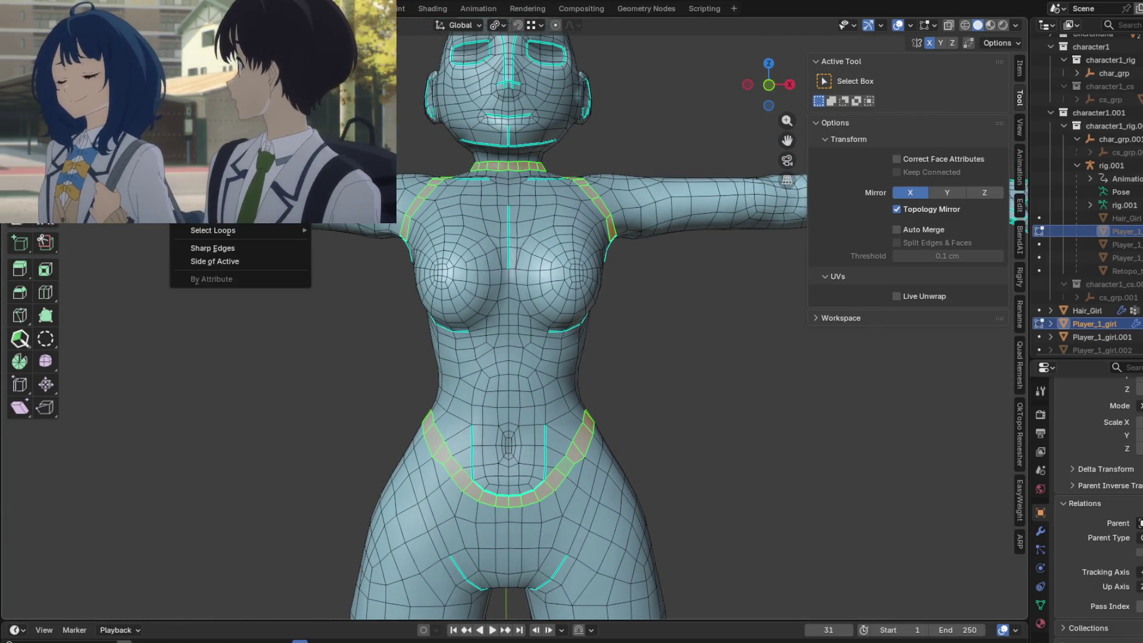
{"action": "mouse_move", "coordinate": [267, 230]}
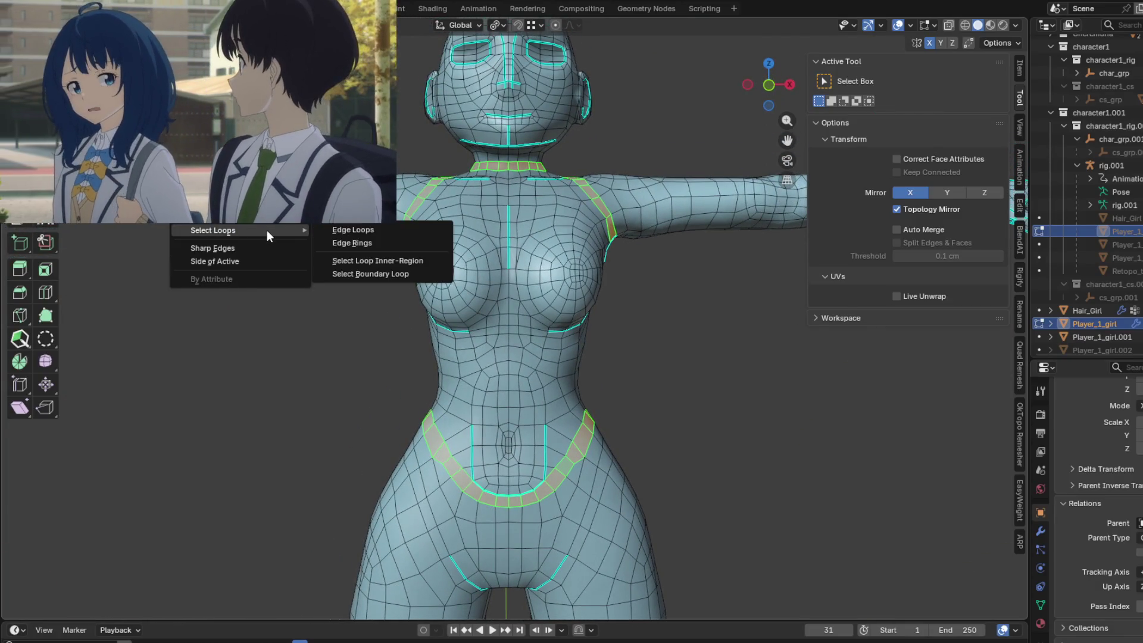
{"action": "left_click", "coordinate": [395, 263]}
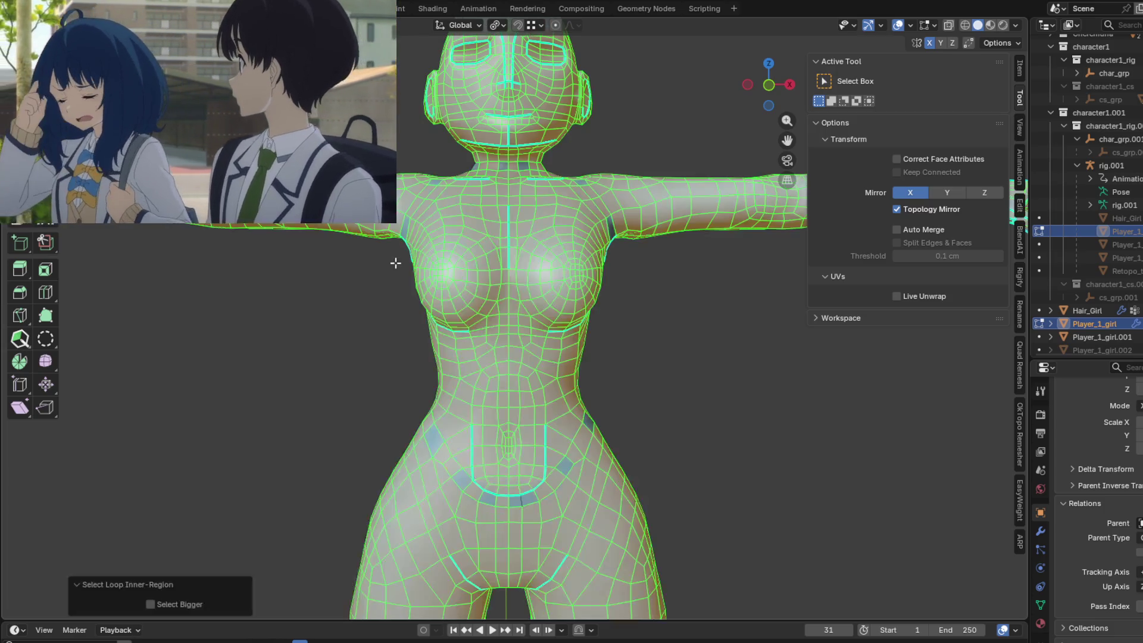
{"action": "mouse_move", "coordinate": [521, 350]}
{"action": "middle_mouse_down"}
{"action": "mouse_move", "coordinate": [566, 334]}
{"action": "mouse_move", "coordinate": [496, 308]}
{"action": "mouse_move", "coordinate": [345, 334]}
{"action": "mouse_move", "coordinate": [538, 445]}
{"action": "middle_mouse_up"}
{"action": "key", "text": "ctrl+z"}
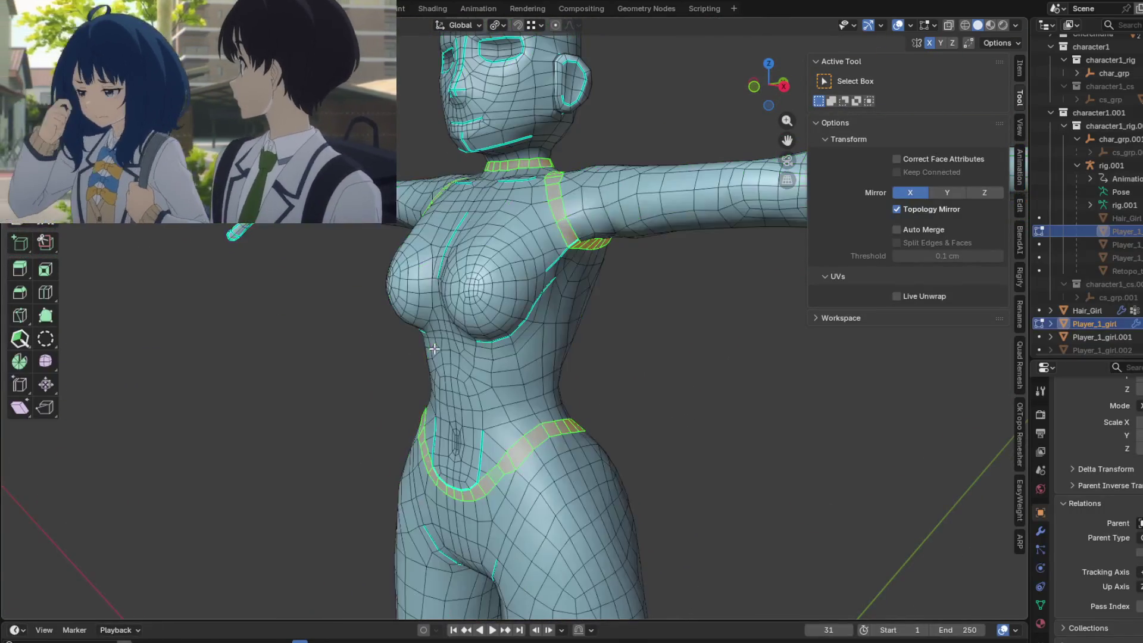
{"action": "mouse_move", "coordinate": [524, 334]}
{"action": "middle_mouse_down"}
{"action": "mouse_move", "coordinate": [533, 322]}
{"action": "mouse_move", "coordinate": [649, 319]}
{"action": "mouse_move", "coordinate": [524, 324]}
{"action": "middle_mouse_up"}
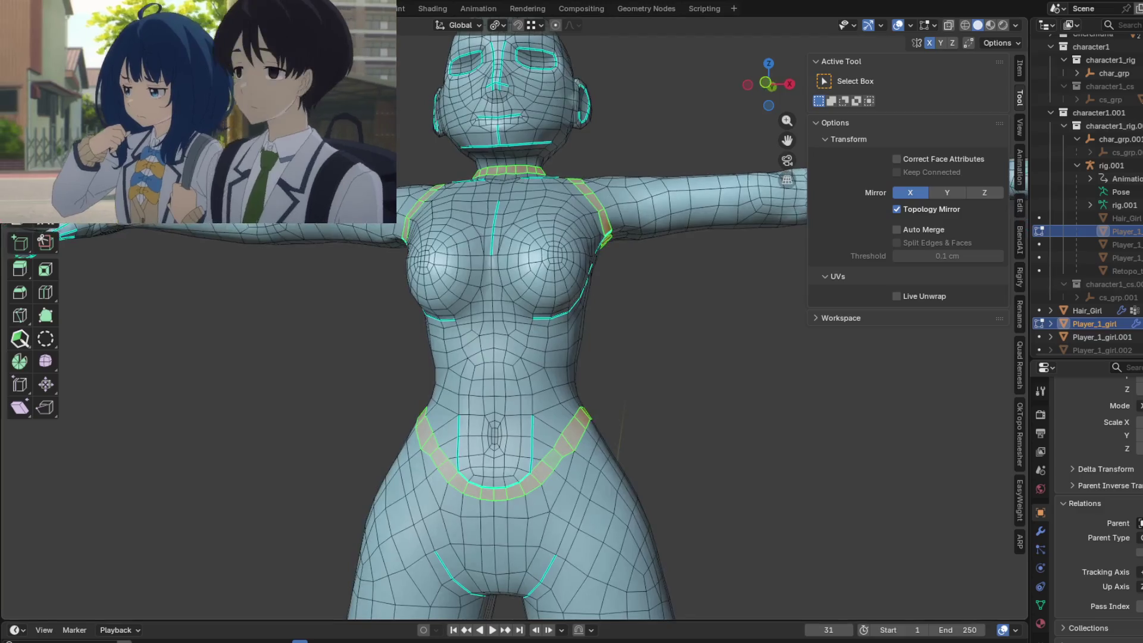
{"action": "left_click", "coordinate": [184, 25]}
{"action": "mouse_move", "coordinate": [264, 225]}
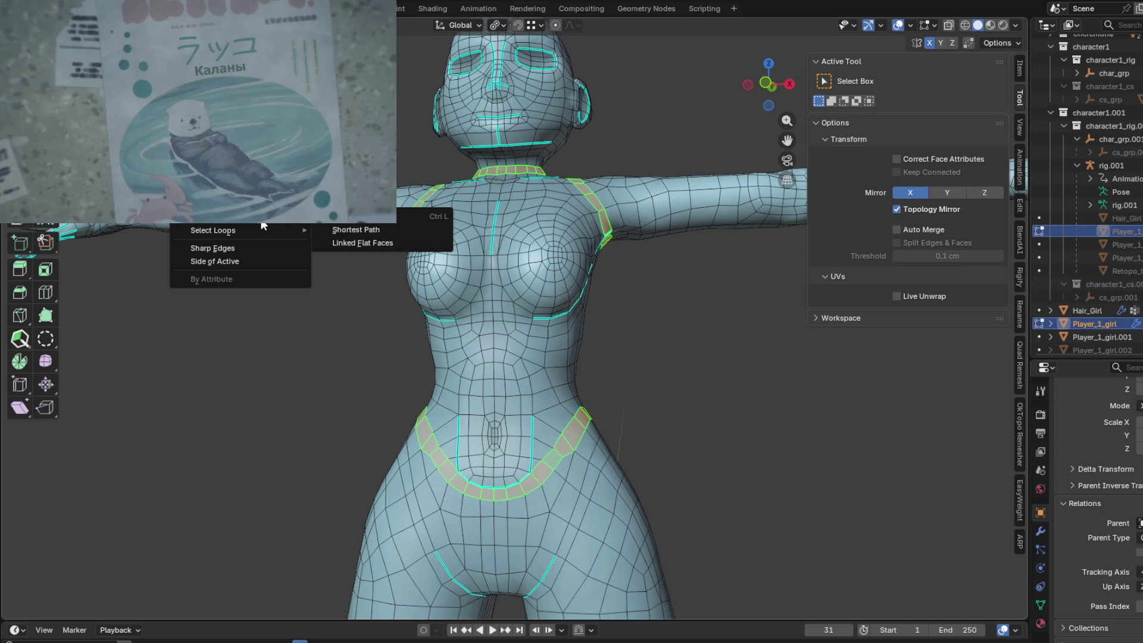
{"action": "mouse_move", "coordinate": [263, 202]}
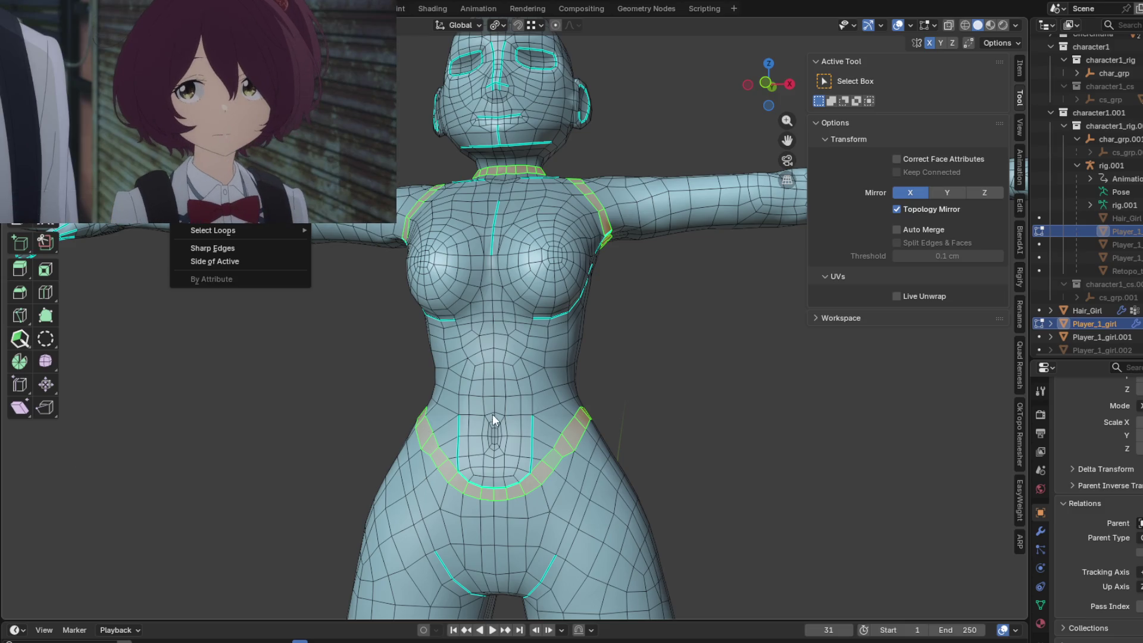
{"action": "left_click", "coordinate": [512, 405]}
Orbit the girl body mesh to a turned view.
{"action": "mouse_move", "coordinate": [143, 416]}
{"action": "middle_mouse_down"}
{"action": "mouse_move", "coordinate": [375, 380]}
{"action": "mouse_move", "coordinate": [363, 378]}
{"action": "middle_mouse_up"}
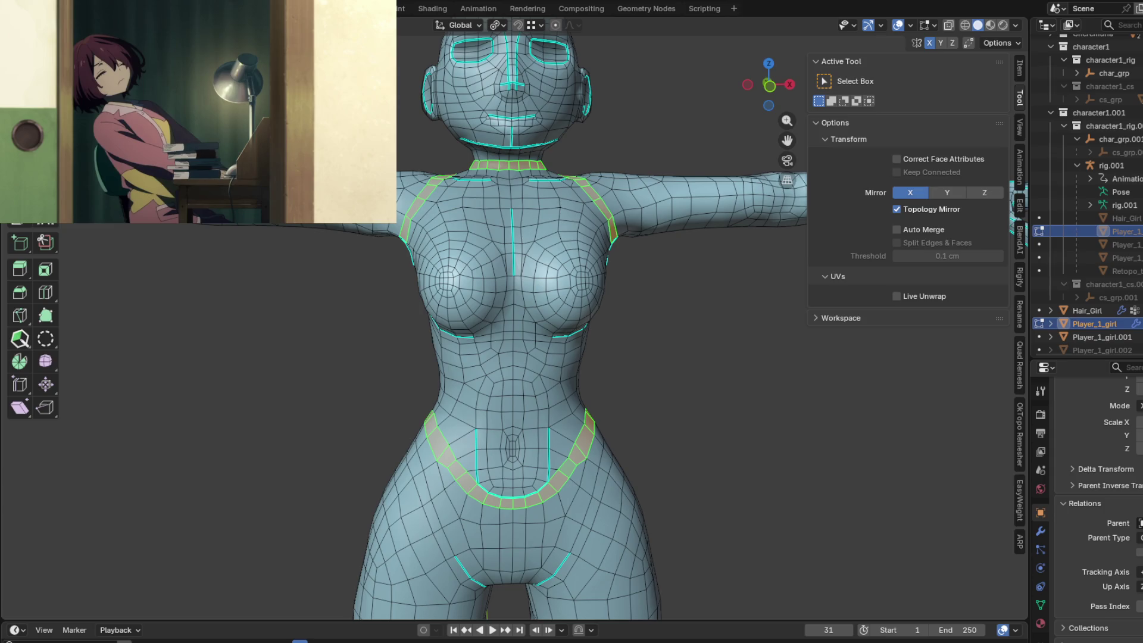
Orbit back to a front view and bring up the Select menu's Select Loops options.
{"action": "mouse_move", "coordinate": [774, 411]}
{"action": "middle_mouse_down"}
{"action": "mouse_move", "coordinate": [403, 385]}
{"action": "mouse_move", "coordinate": [671, 393]}
{"action": "mouse_move", "coordinate": [566, 427]}
{"action": "mouse_move", "coordinate": [691, 480]}
{"action": "mouse_move", "coordinate": [548, 401]}
{"action": "mouse_move", "coordinate": [564, 422]}
{"action": "mouse_move", "coordinate": [691, 417]}
{"action": "mouse_move", "coordinate": [585, 416]}
{"action": "mouse_move", "coordinate": [596, 417]}
{"action": "middle_mouse_up"}
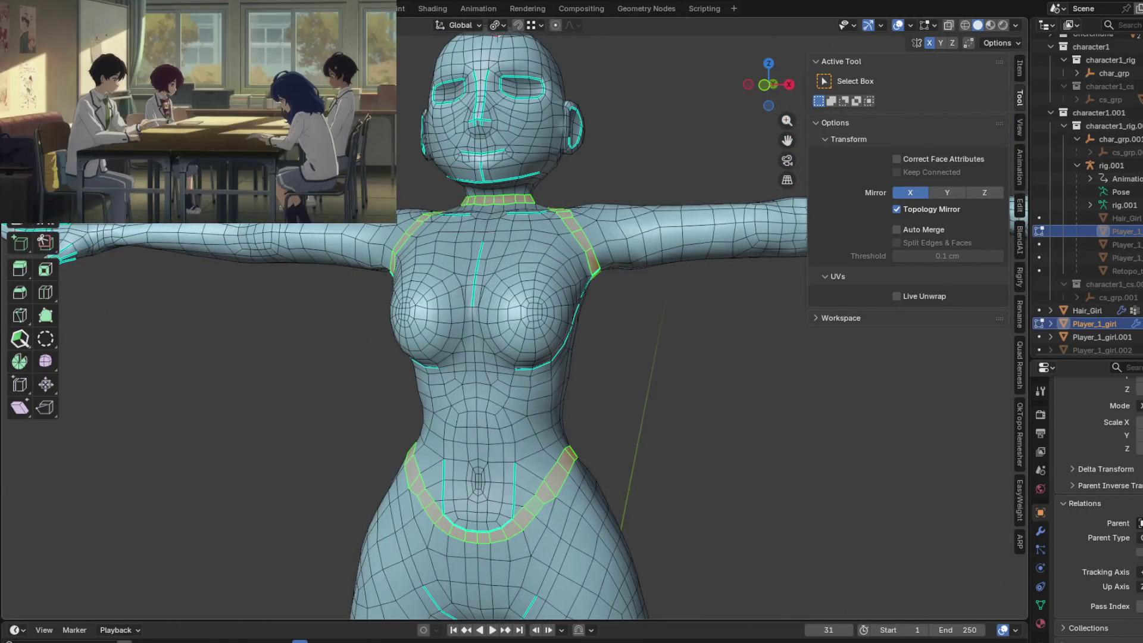
{"action": "mouse_move", "coordinate": [663, 318]}
{"action": "middle_mouse_down"}
{"action": "mouse_move", "coordinate": [582, 341]}
{"action": "mouse_move", "coordinate": [417, 339]}
{"action": "mouse_move", "coordinate": [572, 340]}
{"action": "middle_mouse_up"}
{"action": "left_click", "coordinate": [178, 25]}
{"action": "mouse_move", "coordinate": [238, 204]}
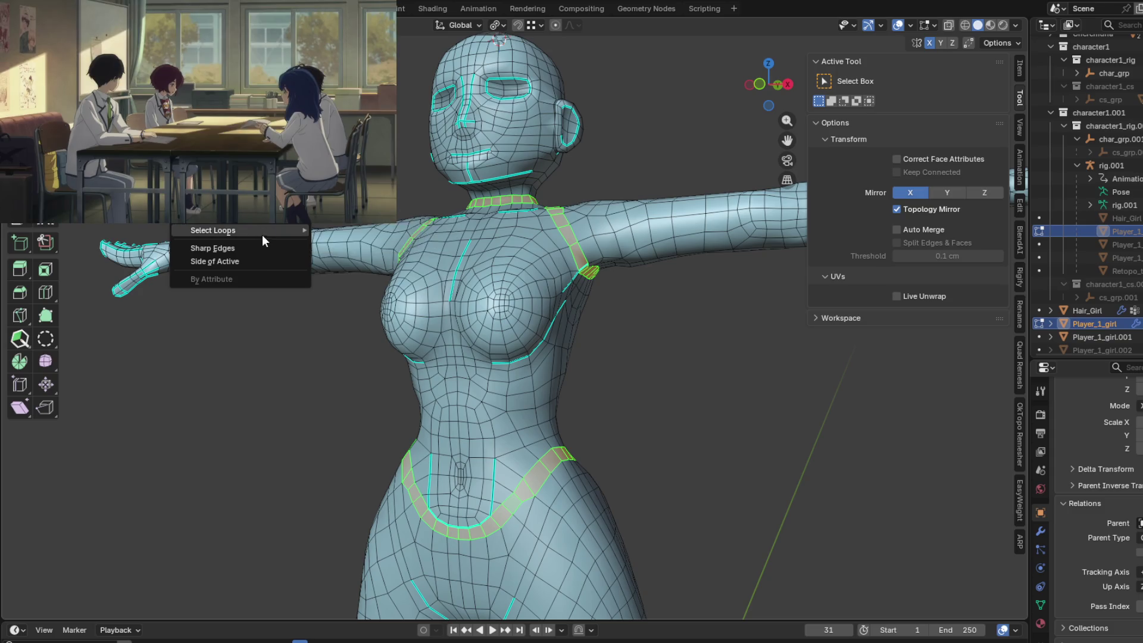
Try Select Boundary Loop and Loop Inner-Region, toggling Select Bigger, then undo back to the shoulder and waist loops.
{"action": "mouse_move", "coordinate": [262, 235]}
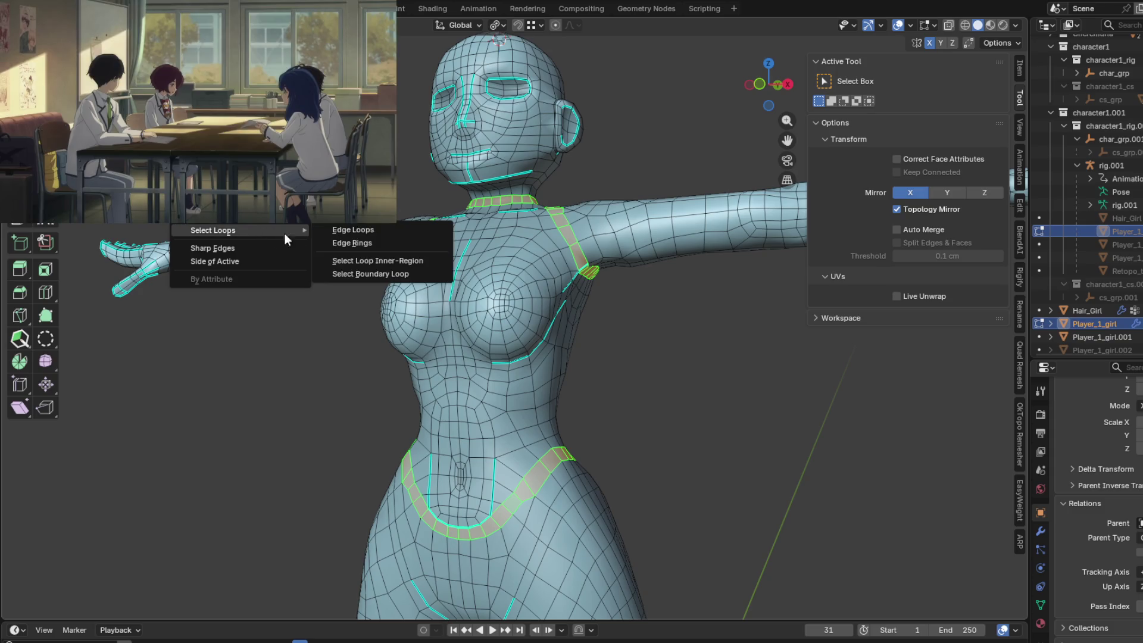
{"action": "left_click", "coordinate": [379, 277]}
{"action": "mouse_move", "coordinate": [379, 274]}
{"action": "middle_mouse_down"}
{"action": "mouse_move", "coordinate": [581, 325]}
{"action": "mouse_move", "coordinate": [526, 296]}
{"action": "middle_mouse_up"}
{"action": "left_click", "coordinate": [189, 25]}
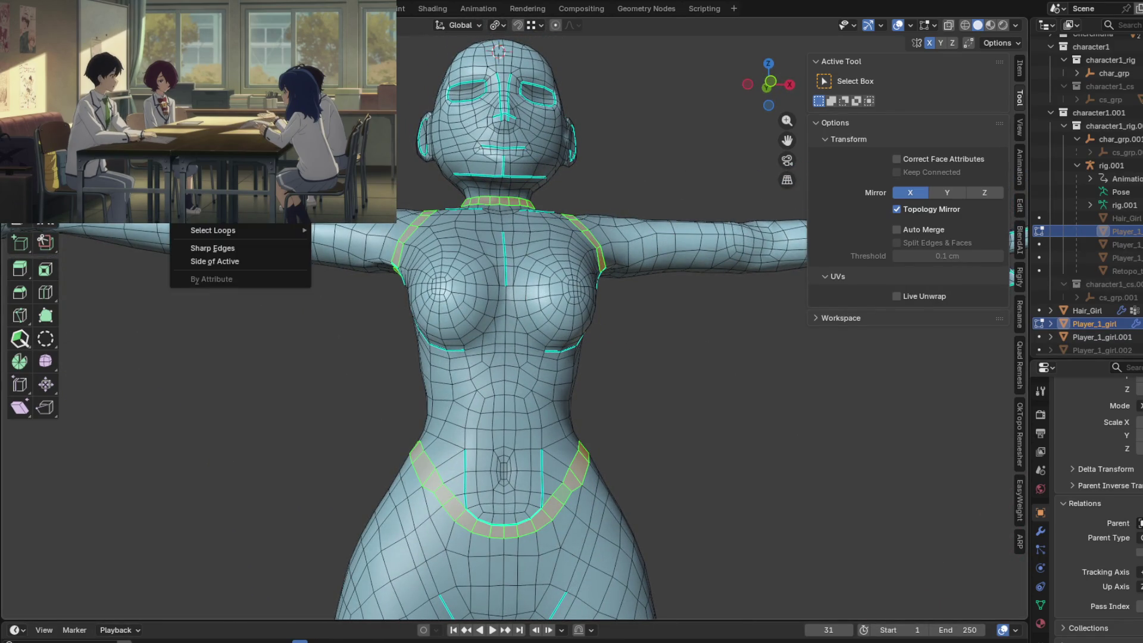
{"action": "mouse_move", "coordinate": [270, 232]}
{"action": "left_click", "coordinate": [381, 261]}
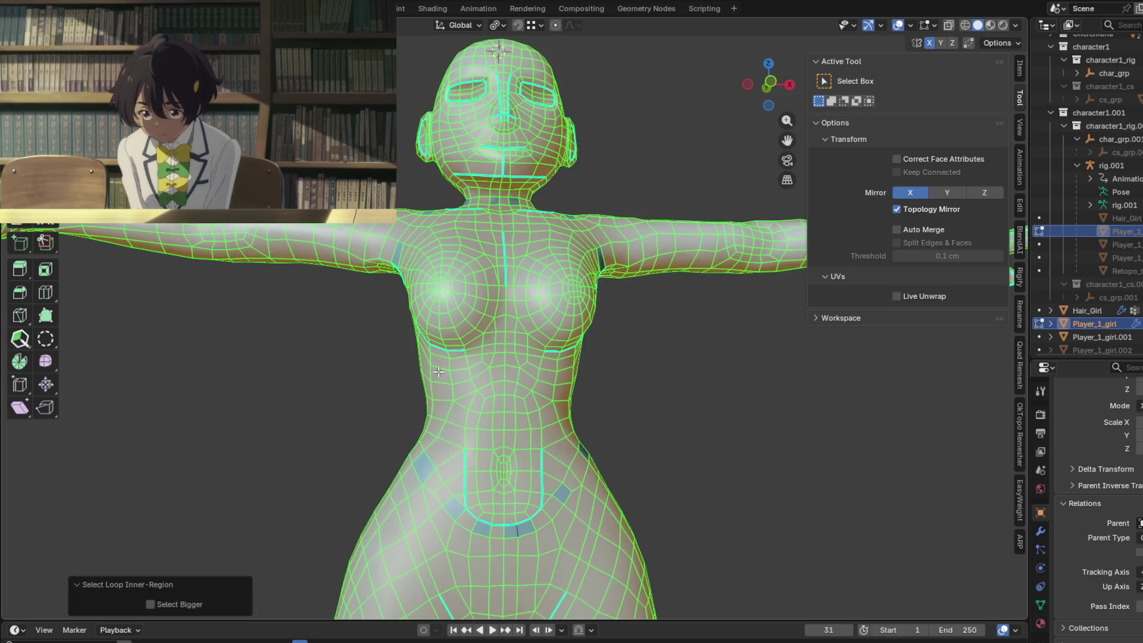
{"action": "left_click", "coordinate": [155, 606]}
{"action": "left_click", "coordinate": [156, 606]}
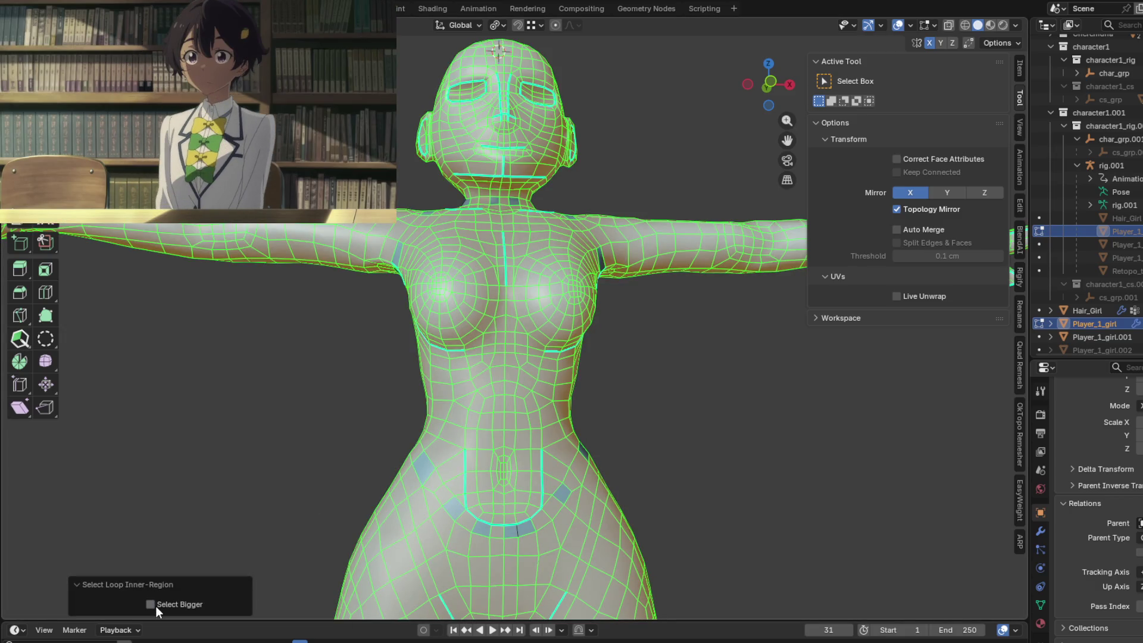
{"action": "left_click", "coordinate": [155, 606]}
{"action": "left_click", "coordinate": [155, 607]}
{"action": "key", "text": "ctrl+z"}
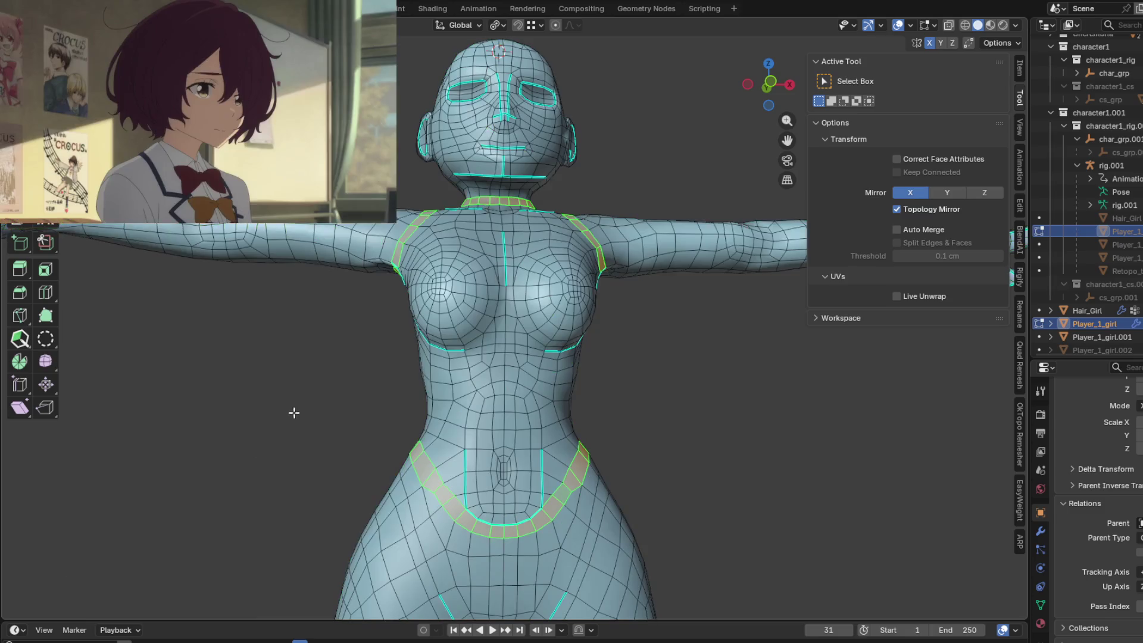
Add face loops up the waist to the chest and side, undoing the unwanted chest-shoulder loops.
{"action": "mouse_move", "coordinate": [294, 414]}
{"action": "middle_mouse_down"}
{"action": "mouse_move", "coordinate": [637, 405]}
{"action": "mouse_move", "coordinate": [536, 408]}
{"action": "mouse_move", "coordinate": [645, 421]}
{"action": "mouse_move", "coordinate": [576, 474]}
{"action": "mouse_move", "coordinate": [320, 435]}
{"action": "middle_mouse_up"}
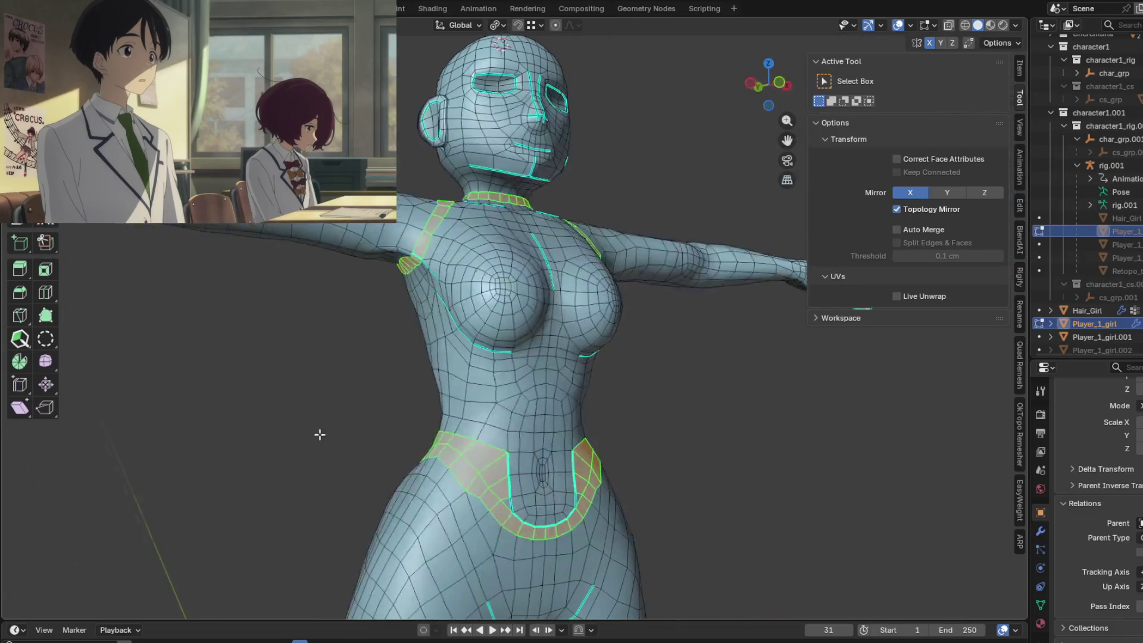
{"action": "scroll", "coordinate": [524, 485], "scroll_direction": "up", "scroll_amount": 3}
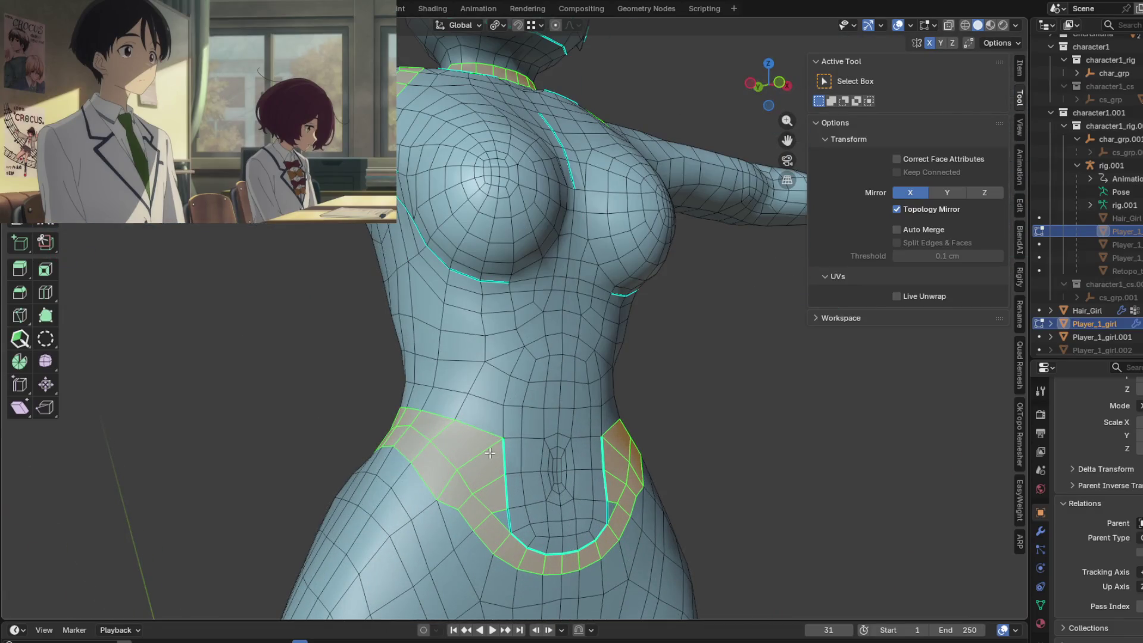
{"action": "left_click", "coordinate": [466, 404], "text": "alt+shift"}
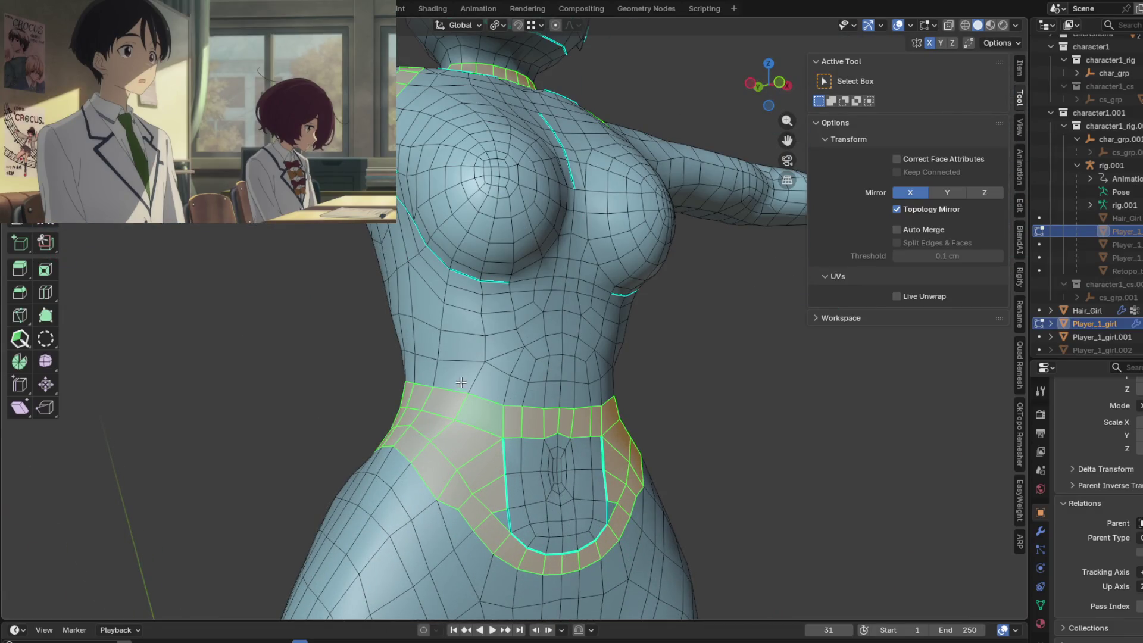
{"action": "left_click", "coordinate": [443, 342], "text": "alt+shift"}
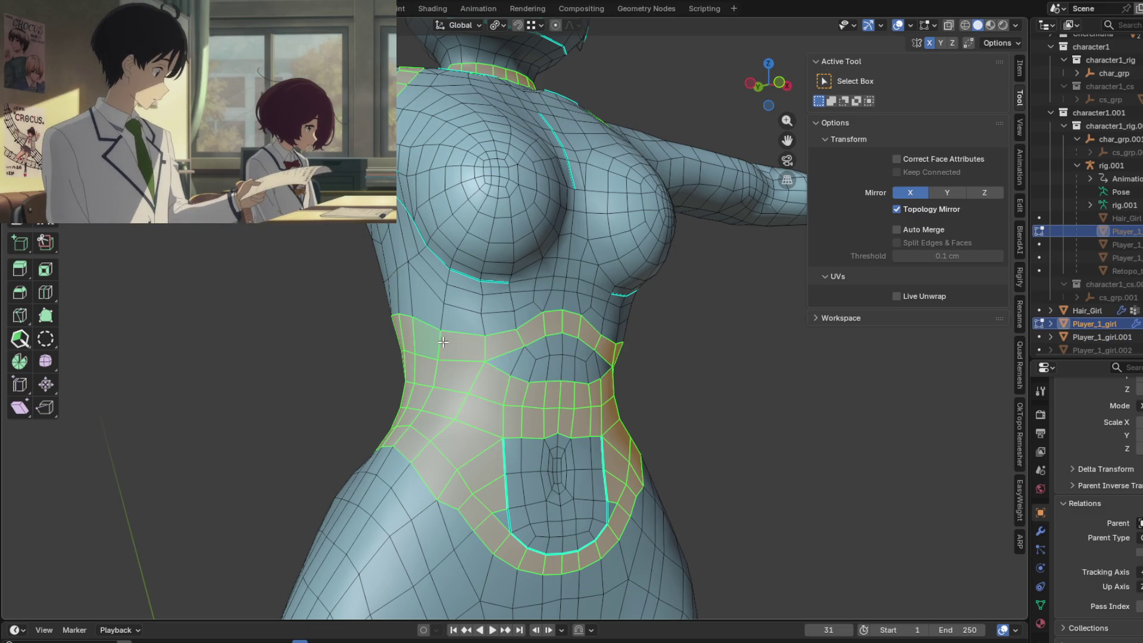
{"action": "left_click", "coordinate": [453, 312], "text": "alt+shift"}
{"action": "key", "text": "ctrl+z"}
{"action": "left_click", "coordinate": [445, 316], "text": "alt+shift"}
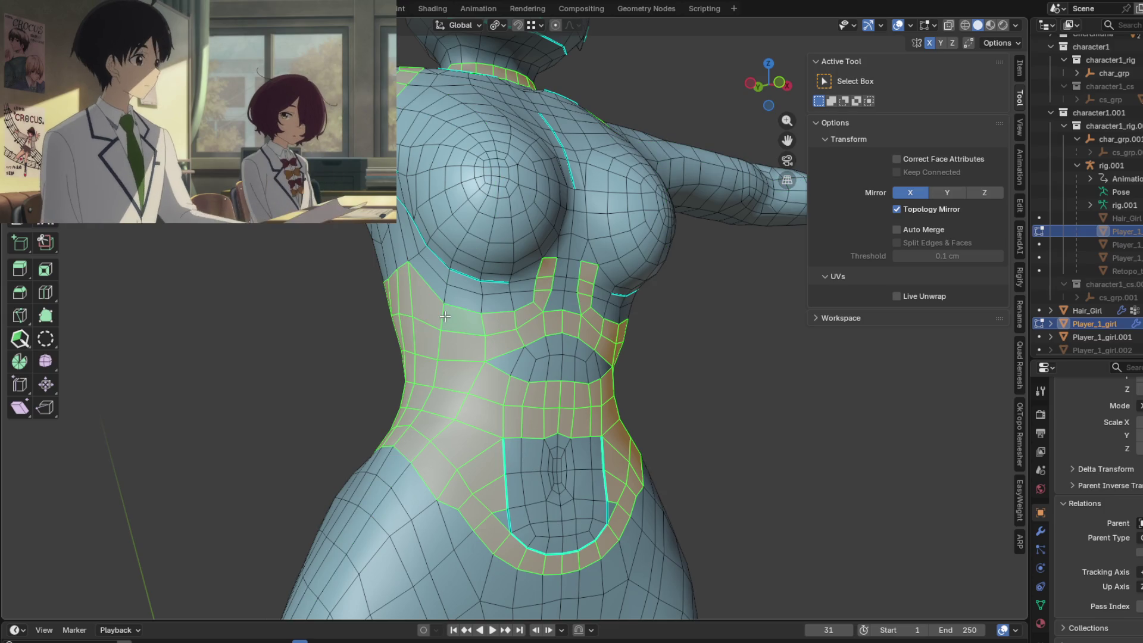
{"action": "left_click", "coordinate": [451, 287], "text": "alt+shift"}
{"action": "key", "text": "ctrl+z"}
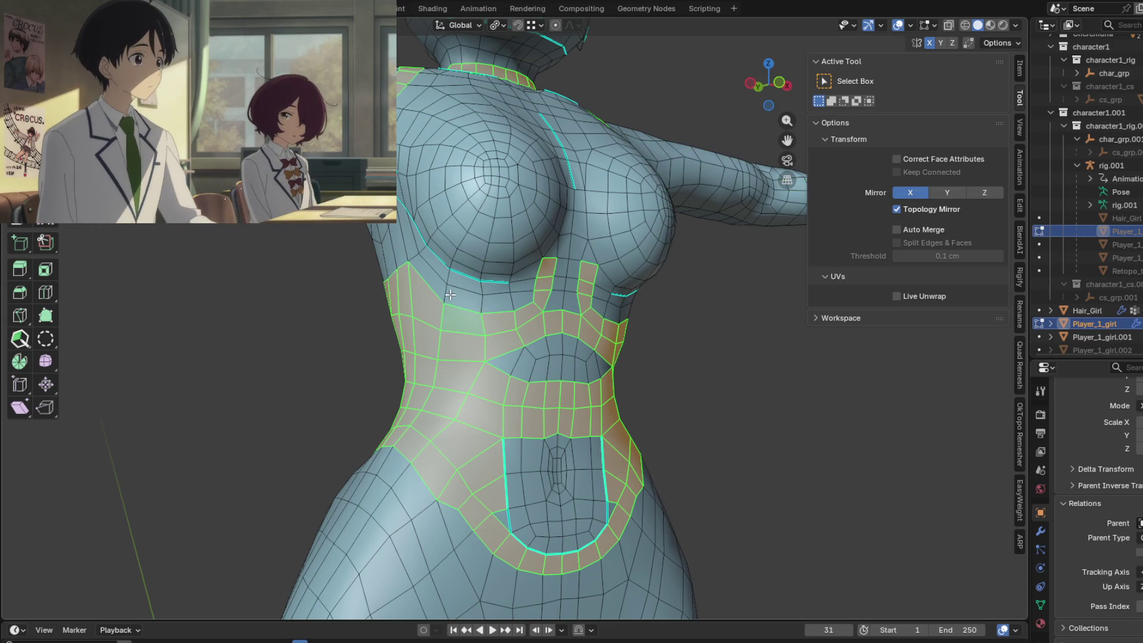
{"action": "left_click", "coordinate": [449, 294], "text": "alt+shift"}
{"action": "mouse_move", "coordinate": [453, 278]}
{"action": "middle_mouse_down"}
{"action": "mouse_move", "coordinate": [370, 296]}
{"action": "mouse_move", "coordinate": [425, 308]}
{"action": "mouse_move", "coordinate": [723, 306]}
{"action": "mouse_move", "coordinate": [530, 301]}
{"action": "mouse_move", "coordinate": [568, 359]}
{"action": "middle_mouse_up"}
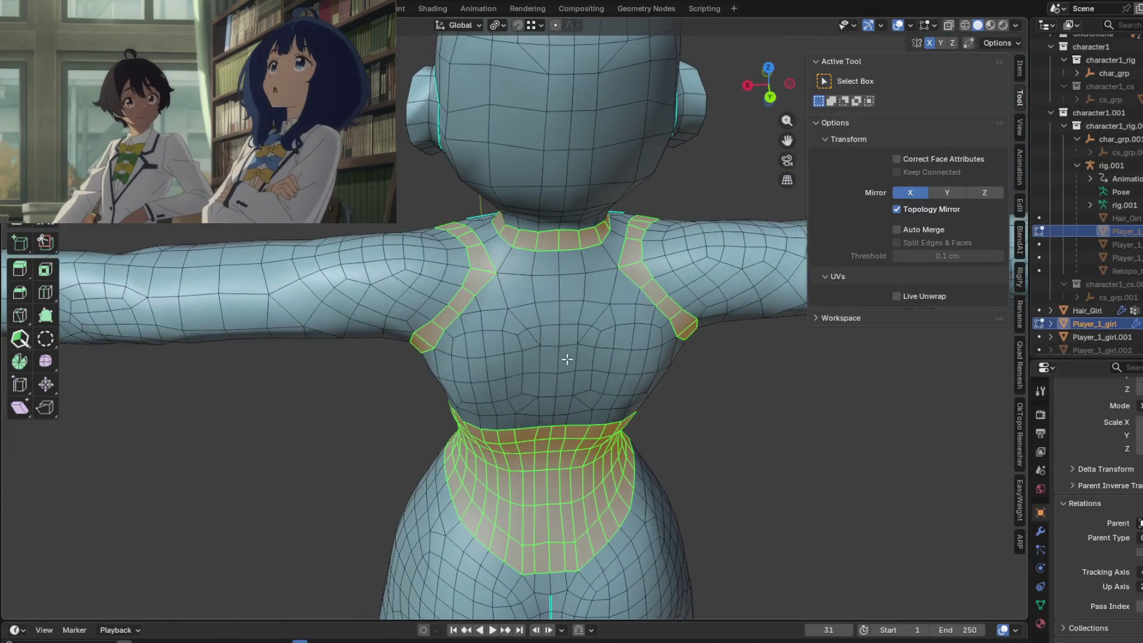
From a front view, add the central chest, collarbone and upper chest faces to the selection.
{"action": "left_click", "coordinate": [492, 246], "text": "alt+shift"}
{"action": "mouse_move", "coordinate": [492, 246]}
{"action": "middle_mouse_down"}
{"action": "mouse_move", "coordinate": [617, 266]}
{"action": "mouse_move", "coordinate": [734, 235]}
{"action": "mouse_move", "coordinate": [645, 235]}
{"action": "mouse_move", "coordinate": [735, 234]}
{"action": "middle_mouse_up"}
{"action": "scroll", "coordinate": [591, 312], "scroll_direction": "up", "scroll_amount": 2}
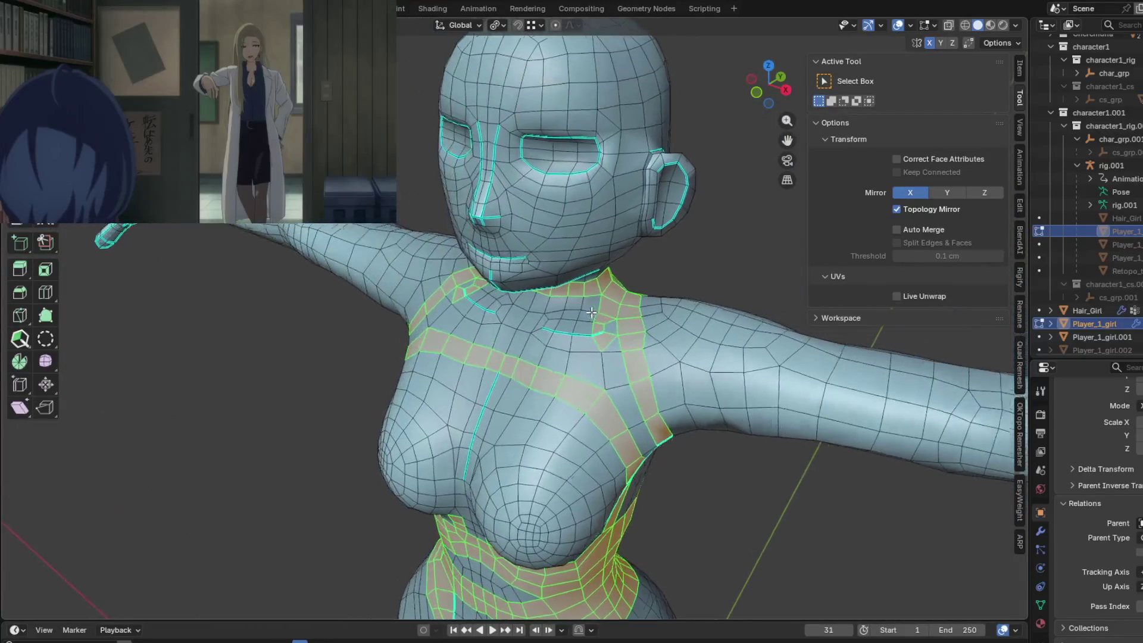
{"action": "middle_click_drag", "start_coordinate": [591, 312], "coordinate": [628, 299]}
{"action": "scroll", "coordinate": [601, 302], "scroll_direction": "up", "scroll_amount": 3}
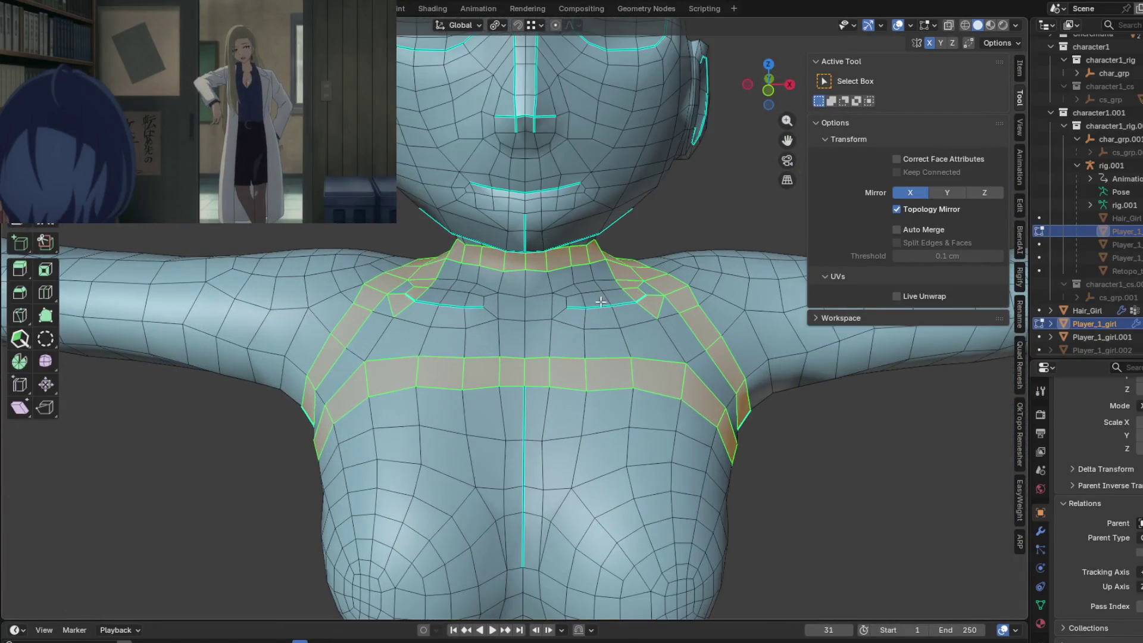
{"action": "left_click_drag", "start_coordinate": [613, 459], "coordinate": [614, 458], "text": "shift"}
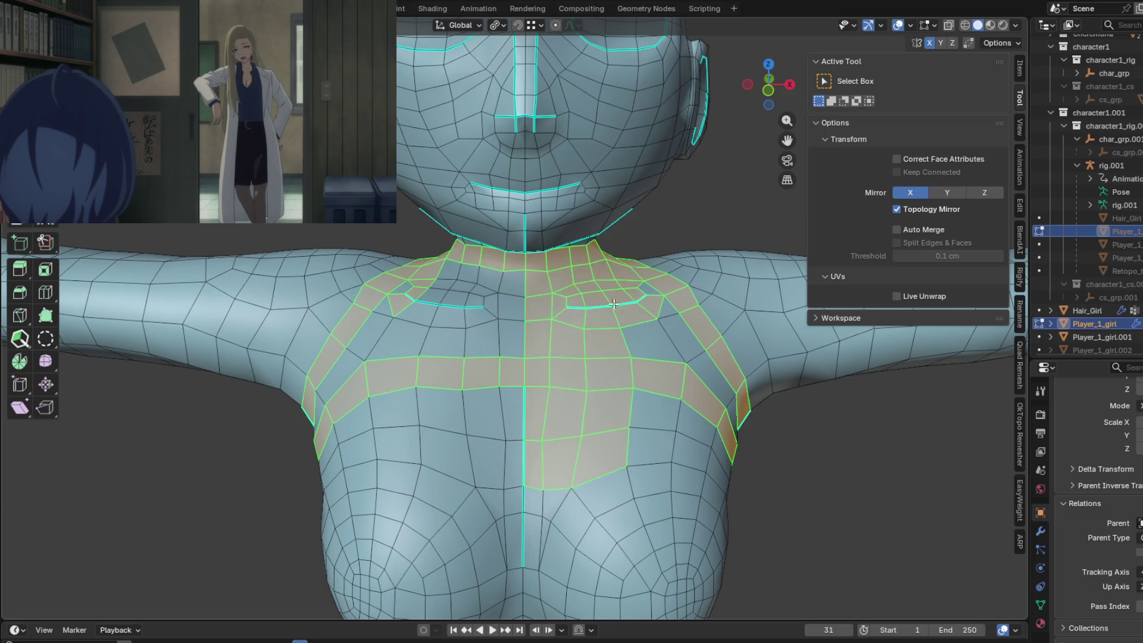
{"action": "left_click_drag", "start_coordinate": [641, 284], "coordinate": [649, 305], "text": "shift"}
{"action": "left_click_drag", "start_coordinate": [691, 445], "coordinate": [691, 446], "text": "shift"}
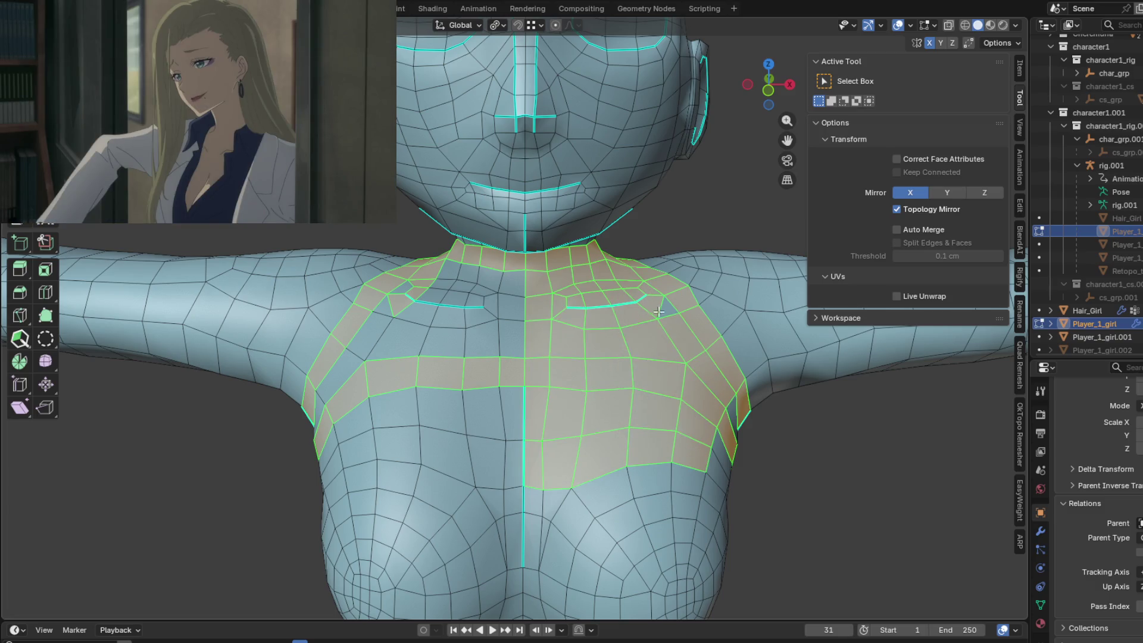
Add the breast and remaining chest faces, plus faces below the collar, to the selection.
{"action": "middle_click_drag", "start_coordinate": [666, 434], "coordinate": [517, 406]}
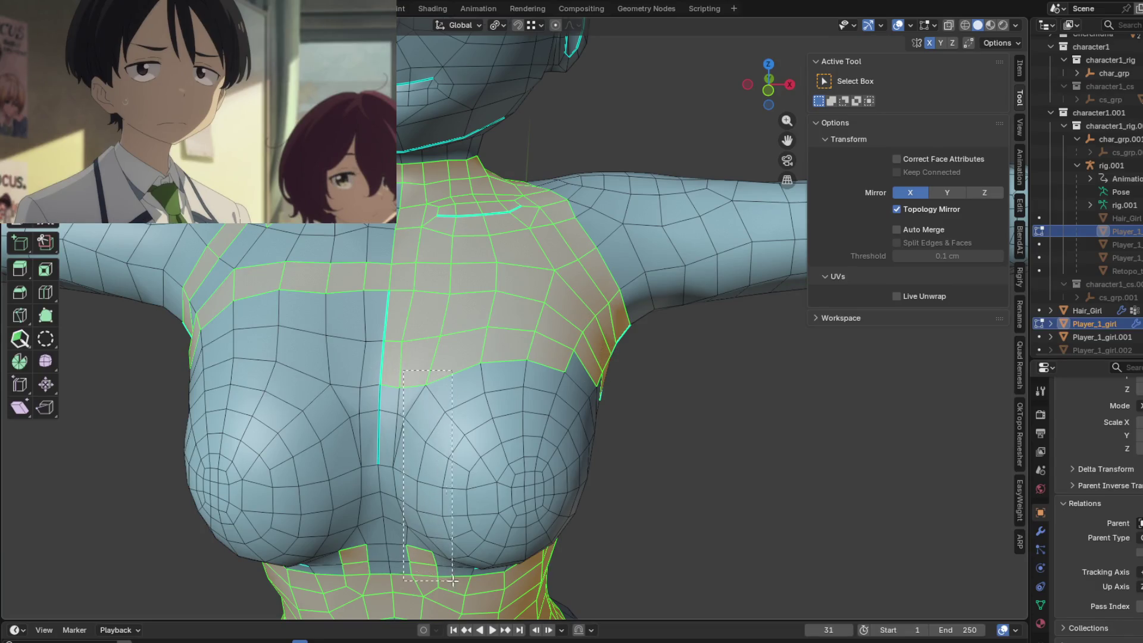
{"action": "left_click_drag", "start_coordinate": [452, 580], "coordinate": [480, 570], "text": "shift"}
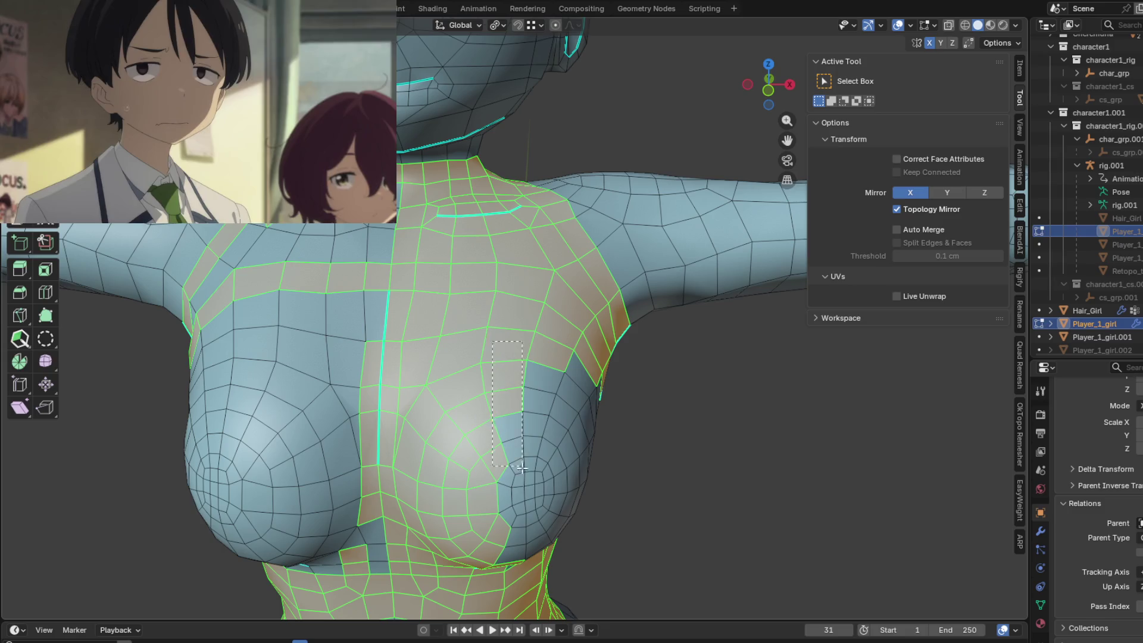
{"action": "left_click_drag", "start_coordinate": [523, 468], "coordinate": [522, 467], "text": "shift"}
{"action": "middle_click_drag", "start_coordinate": [522, 468], "coordinate": [477, 488]}
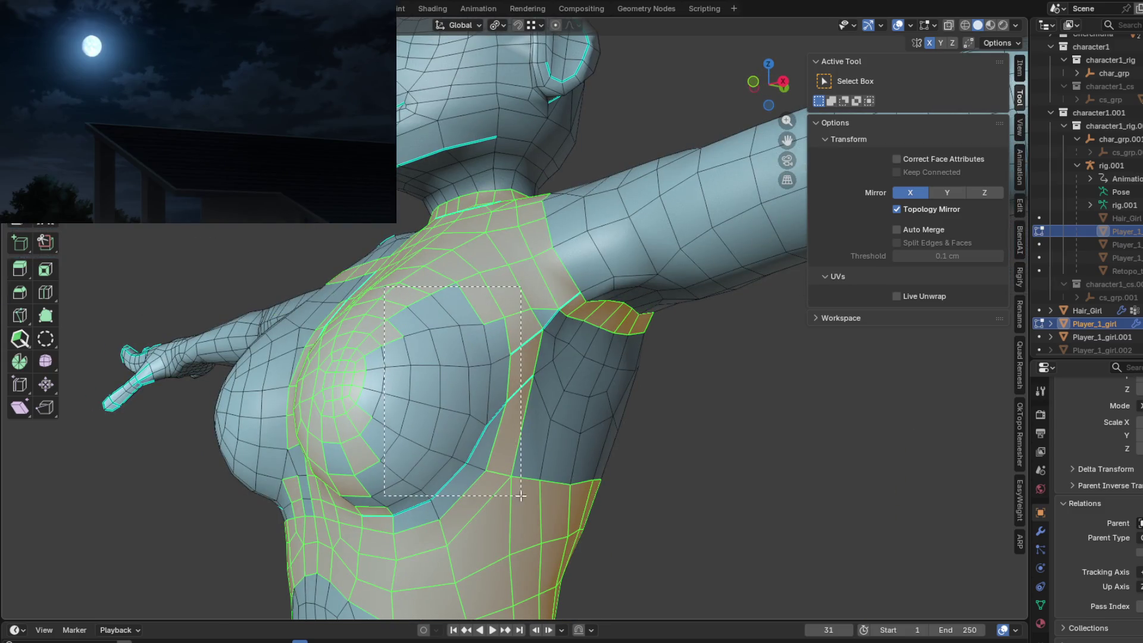
{"action": "left_click_drag", "start_coordinate": [521, 496], "coordinate": [521, 495], "text": "shift"}
{"action": "mouse_move", "coordinate": [521, 496]}
{"action": "middle_mouse_down"}
{"action": "mouse_move", "coordinate": [530, 462]}
{"action": "mouse_move", "coordinate": [512, 417]}
{"action": "mouse_move", "coordinate": [440, 298]}
{"action": "middle_mouse_up"}
{"action": "left_click_drag", "start_coordinate": [426, 271], "coordinate": [514, 425], "text": "shift"}
{"action": "middle_click_drag", "start_coordinate": [514, 424], "coordinate": [426, 338]}
{"action": "mouse_move", "coordinate": [396, 272]}
{"action": "left_mouse_down", "text": "shift"}
{"action": "mouse_move", "coordinate": [387, 435]}
{"action": "mouse_move", "coordinate": [424, 468]}
{"action": "left_mouse_up", "text": "shift"}
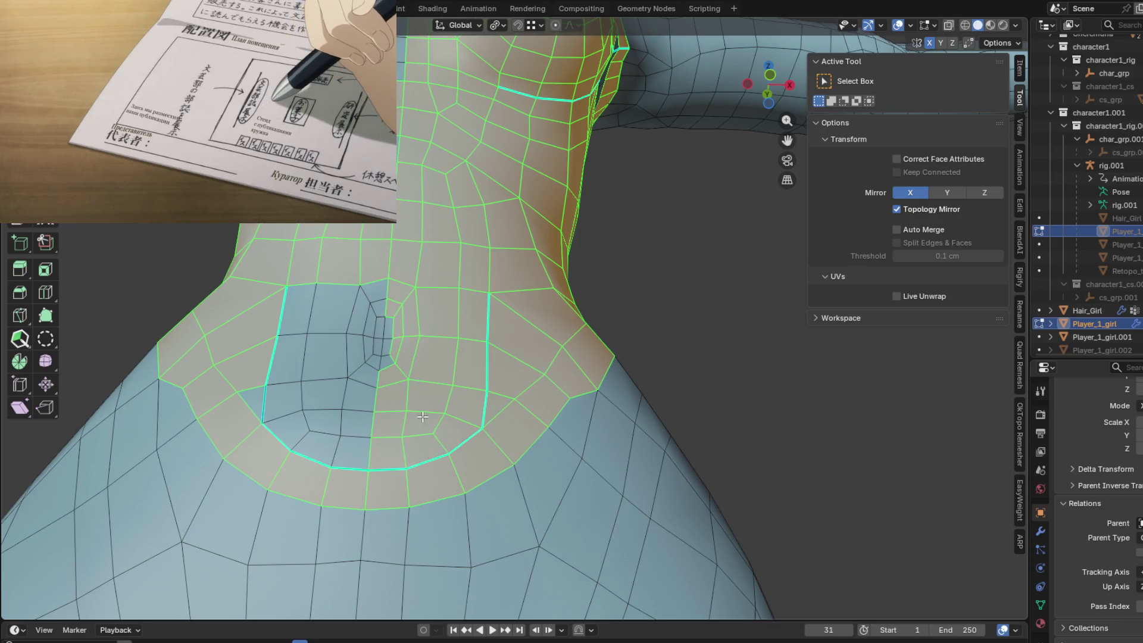
Add the band of faces below the collar and the central back faces to the selection.
{"action": "mouse_move", "coordinate": [472, 333]}
{"action": "middle_mouse_down"}
{"action": "mouse_move", "coordinate": [454, 327]}
{"action": "mouse_move", "coordinate": [429, 376]}
{"action": "mouse_move", "coordinate": [388, 273]}
{"action": "middle_mouse_up"}
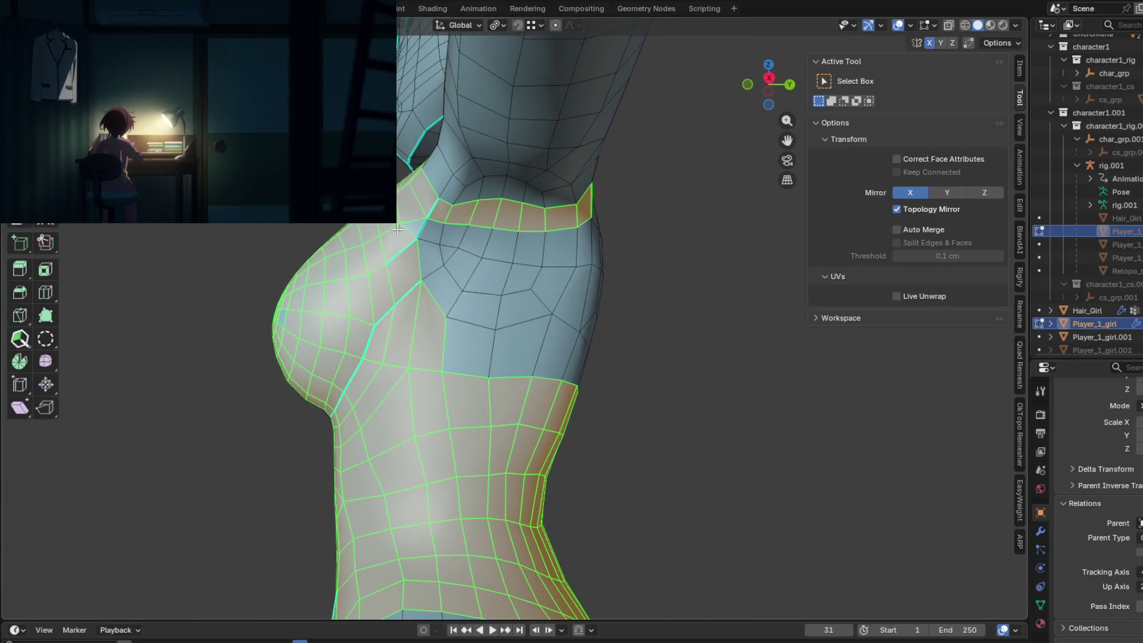
{"action": "left_click_drag", "start_coordinate": [533, 274], "coordinate": [578, 292], "text": "shift"}
{"action": "left_click_drag", "start_coordinate": [436, 312], "coordinate": [586, 382], "text": "shift"}
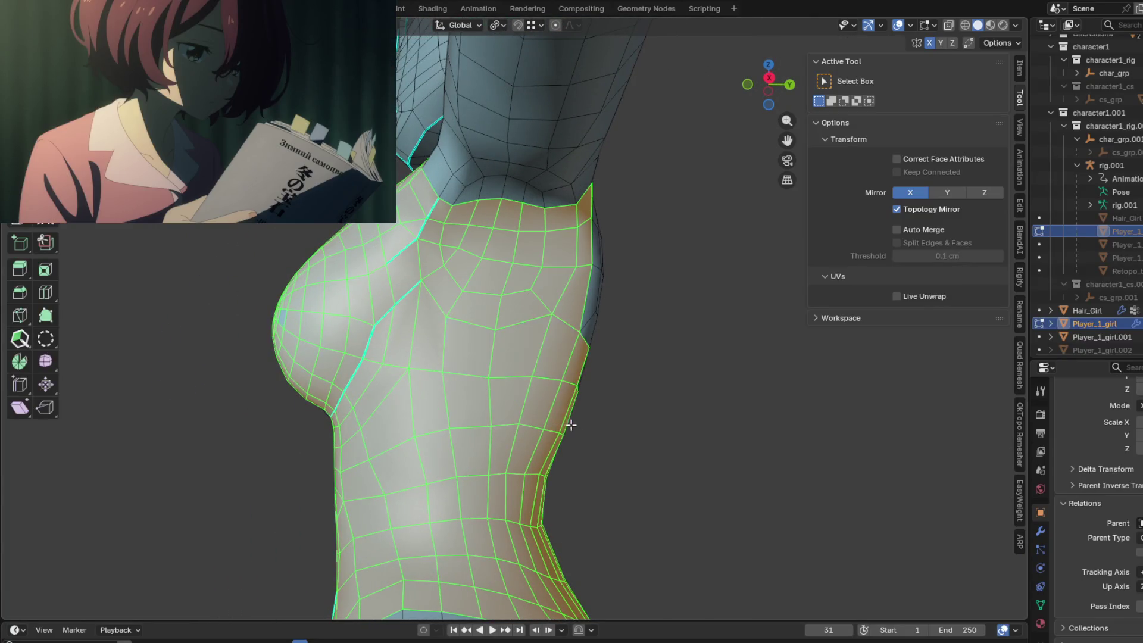
{"action": "mouse_move", "coordinate": [566, 420]}
{"action": "middle_mouse_down"}
{"action": "mouse_move", "coordinate": [439, 424]}
{"action": "mouse_move", "coordinate": [411, 280]}
{"action": "middle_mouse_up"}
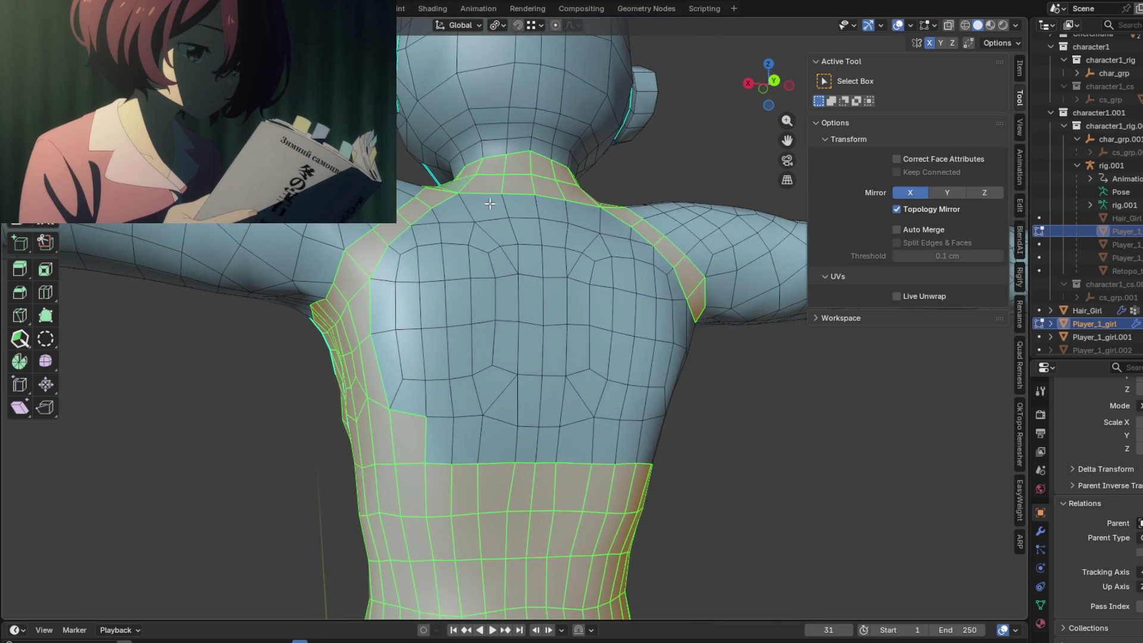
{"action": "left_click_drag", "start_coordinate": [465, 200], "coordinate": [497, 247], "text": "shift"}
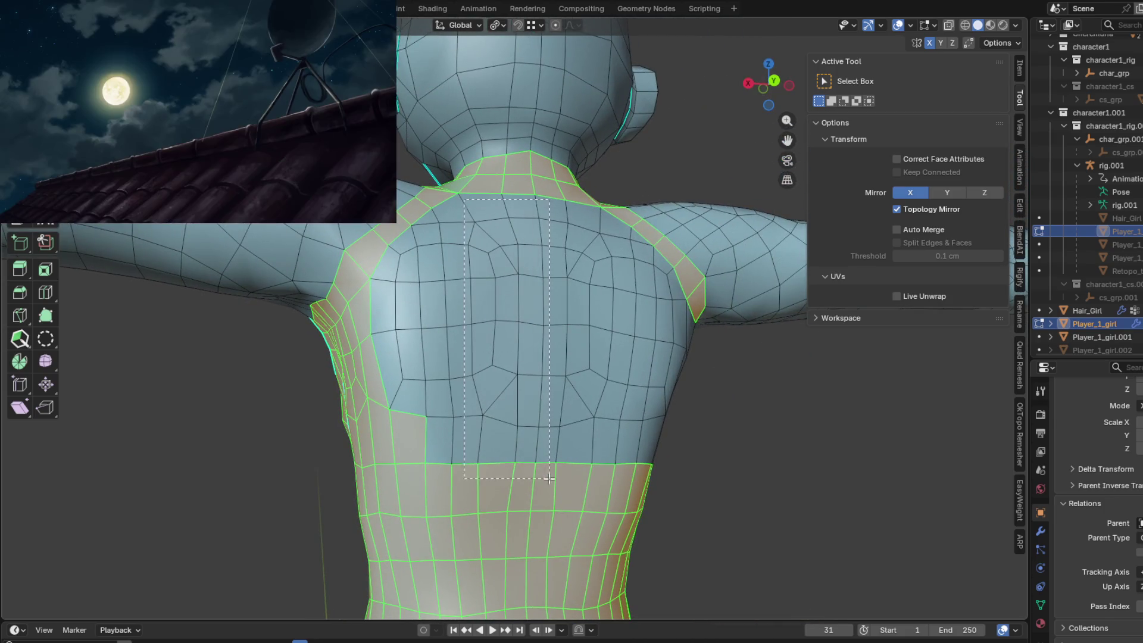
{"action": "left_click_drag", "start_coordinate": [549, 479], "coordinate": [549, 478], "text": "shift"}
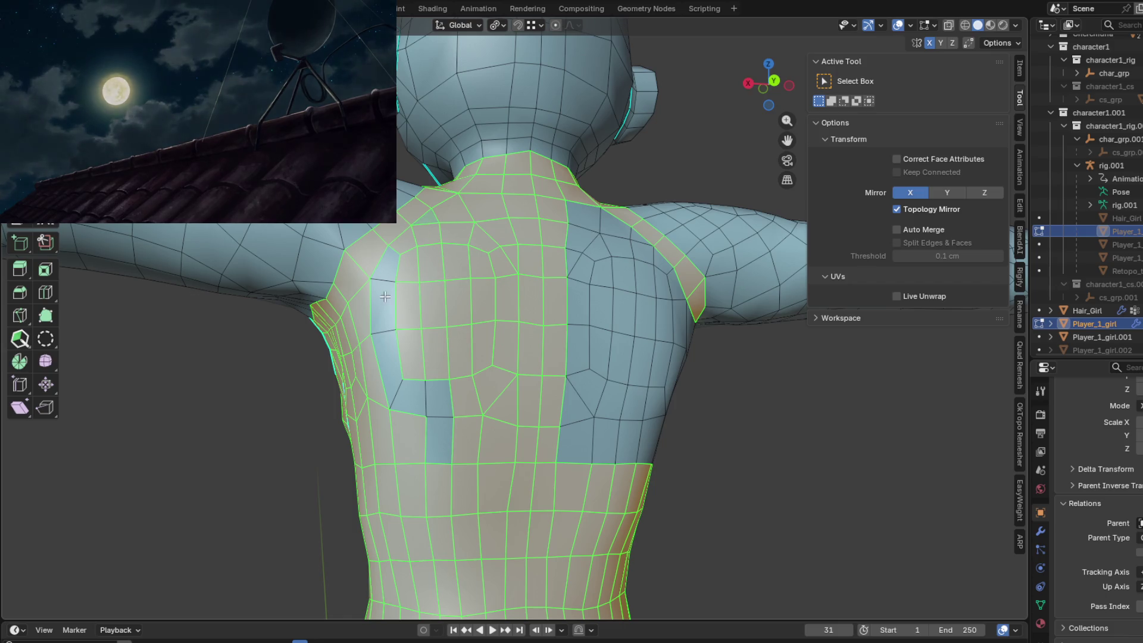
{"action": "mouse_move", "coordinate": [471, 419]}
{"action": "middle_mouse_down"}
{"action": "mouse_move", "coordinate": [723, 436]}
{"action": "mouse_move", "coordinate": [633, 474]}
{"action": "mouse_move", "coordinate": [488, 387]}
{"action": "middle_mouse_up"}
Mirror the torso face selection across X with Extend ticked, then check the back.
{"action": "left_click", "coordinate": [181, 25]}
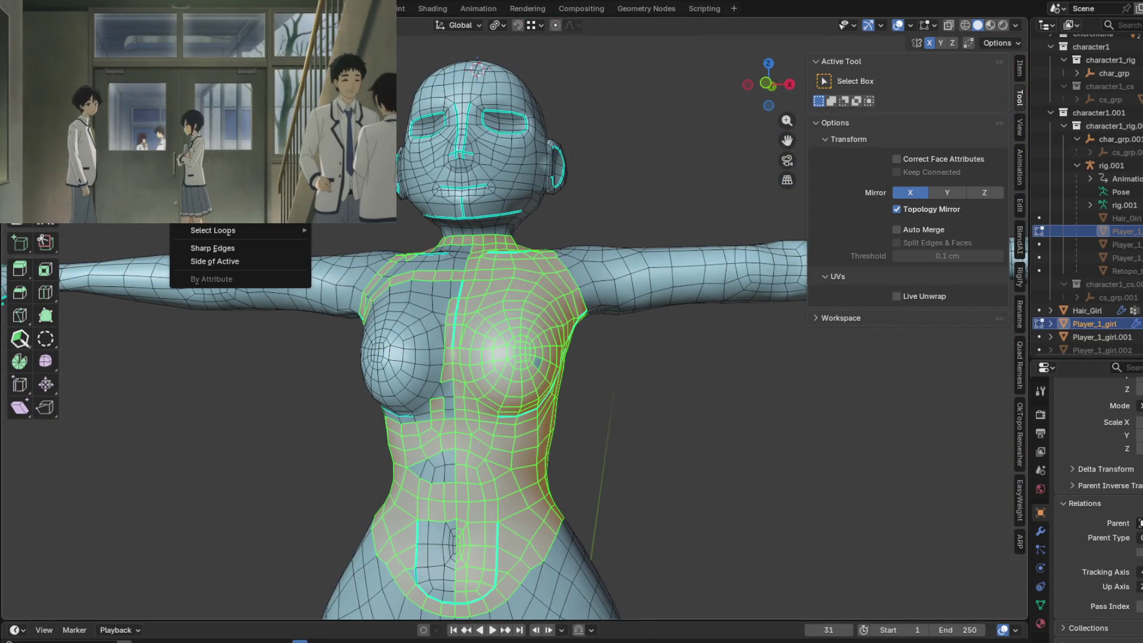
{"action": "mouse_move", "coordinate": [238, 202]}
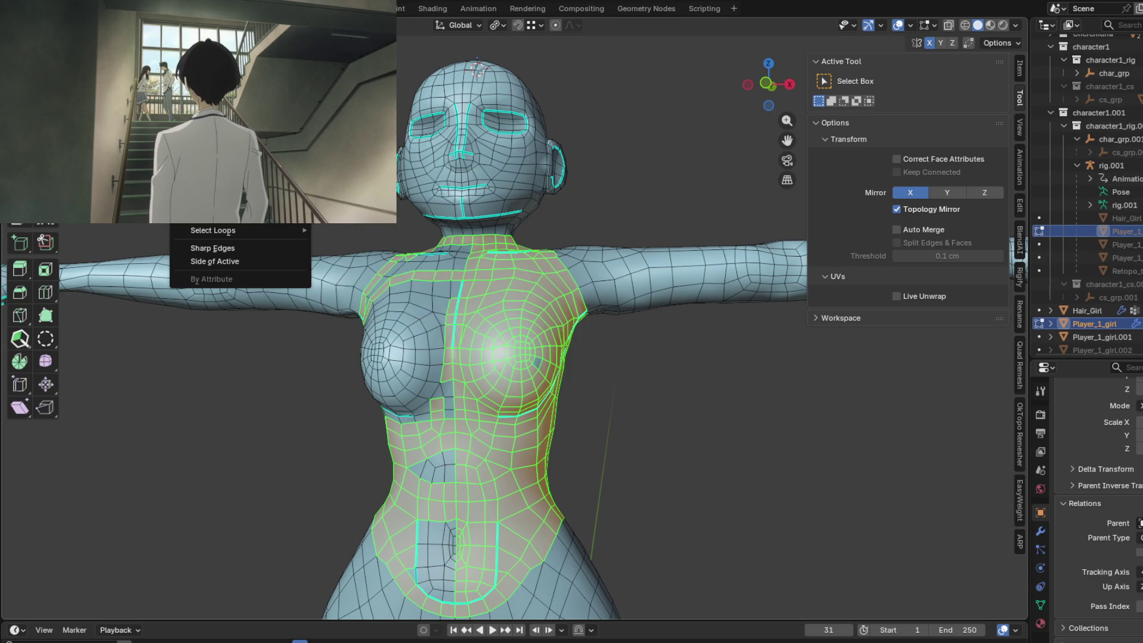
{"action": "left_click", "coordinate": [215, 179]}
{"action": "left_click", "coordinate": [165, 605]}
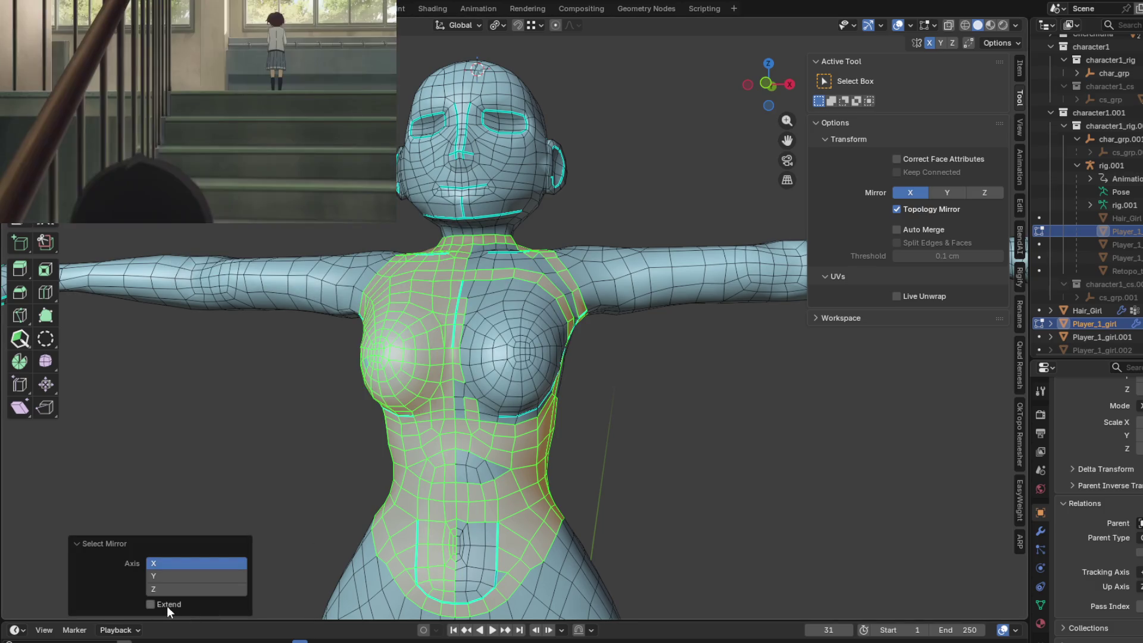
{"action": "mouse_move", "coordinate": [206, 536]}
{"action": "middle_mouse_down"}
{"action": "mouse_move", "coordinate": [228, 393]}
{"action": "mouse_move", "coordinate": [527, 450]}
{"action": "mouse_move", "coordinate": [756, 403]}
{"action": "mouse_move", "coordinate": [697, 385]}
{"action": "mouse_move", "coordinate": [780, 387]}
{"action": "mouse_move", "coordinate": [684, 429]}
{"action": "mouse_move", "coordinate": [711, 471]}
{"action": "mouse_move", "coordinate": [602, 411]}
{"action": "mouse_move", "coordinate": [551, 360]}
{"action": "mouse_move", "coordinate": [589, 388]}
{"action": "middle_mouse_up"}
{"action": "scroll", "coordinate": [601, 411], "scroll_direction": "up", "scroll_amount": 2}
Duplicate the selected torso faces in place and scale the copy up slightly.
{"action": "key", "text": "shift+d"}
{"action": "key", "text": "y"}
{"action": "key", "text": "s"}
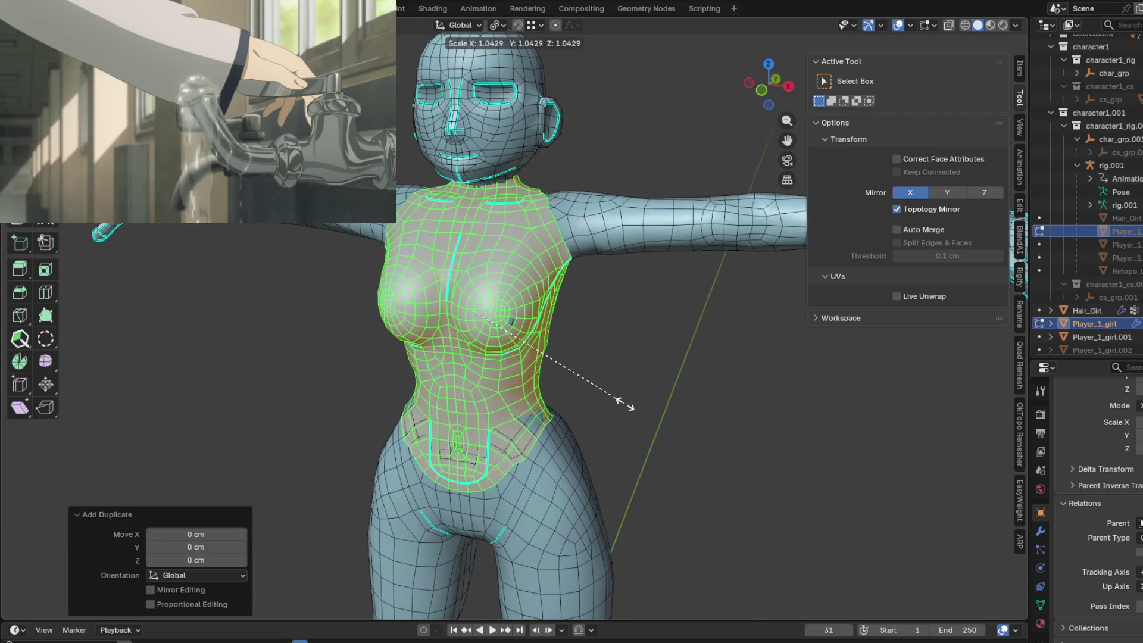
{"action": "left_click", "coordinate": [622, 405]}
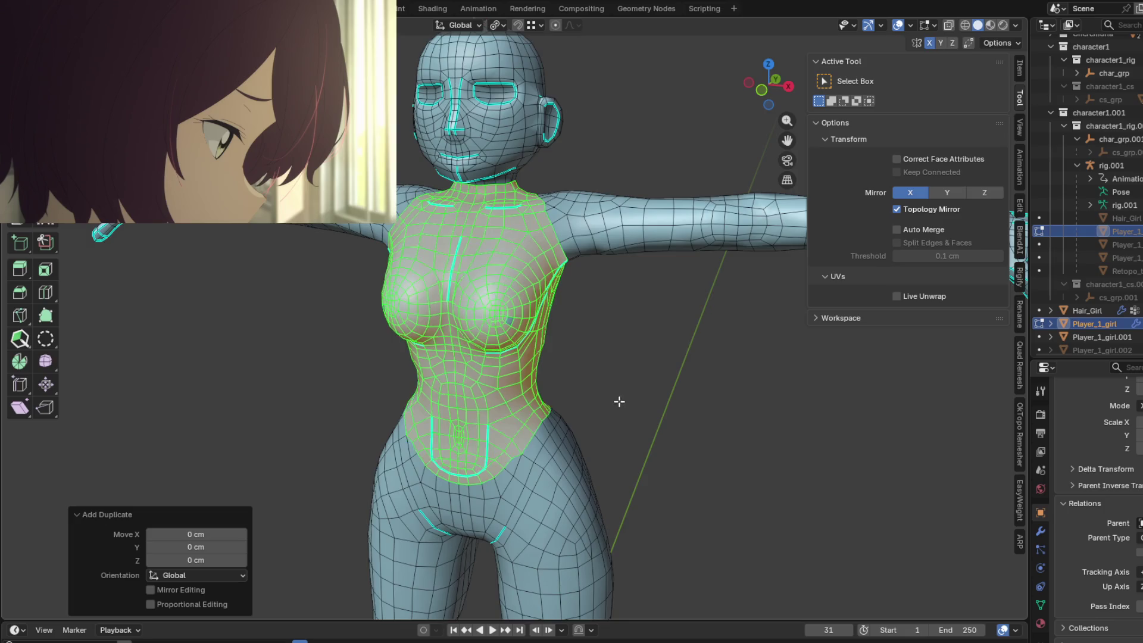
{"action": "mouse_move", "coordinate": [618, 401]}
{"action": "middle_mouse_down"}
{"action": "mouse_move", "coordinate": [715, 381]}
{"action": "mouse_move", "coordinate": [598, 357]}
{"action": "mouse_move", "coordinate": [544, 370]}
{"action": "mouse_move", "coordinate": [577, 355]}
{"action": "mouse_move", "coordinate": [482, 332]}
{"action": "mouse_move", "coordinate": [524, 332]}
{"action": "mouse_move", "coordinate": [602, 296]}
{"action": "mouse_move", "coordinate": [623, 306]}
{"action": "mouse_move", "coordinate": [567, 347]}
{"action": "mouse_move", "coordinate": [612, 344]}
{"action": "middle_mouse_up"}
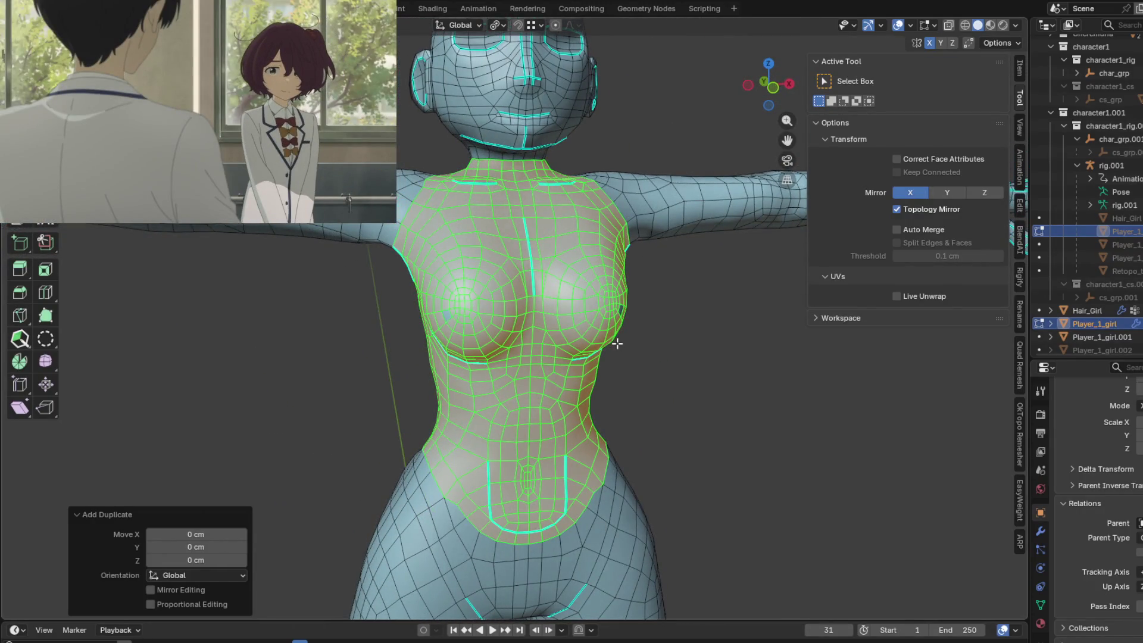
Separate the duplicated faces into their own object with P > Selection.
{"action": "key", "text": "p"}
{"action": "left_click", "coordinate": [608, 343]}
{"action": "middle_click_drag", "start_coordinate": [607, 343], "coordinate": [580, 343]}
In Object Mode, pick the new torso object Player_1_girl.003 from the overlapping objects at the chest.
{"action": "key", "text": "Tab"}
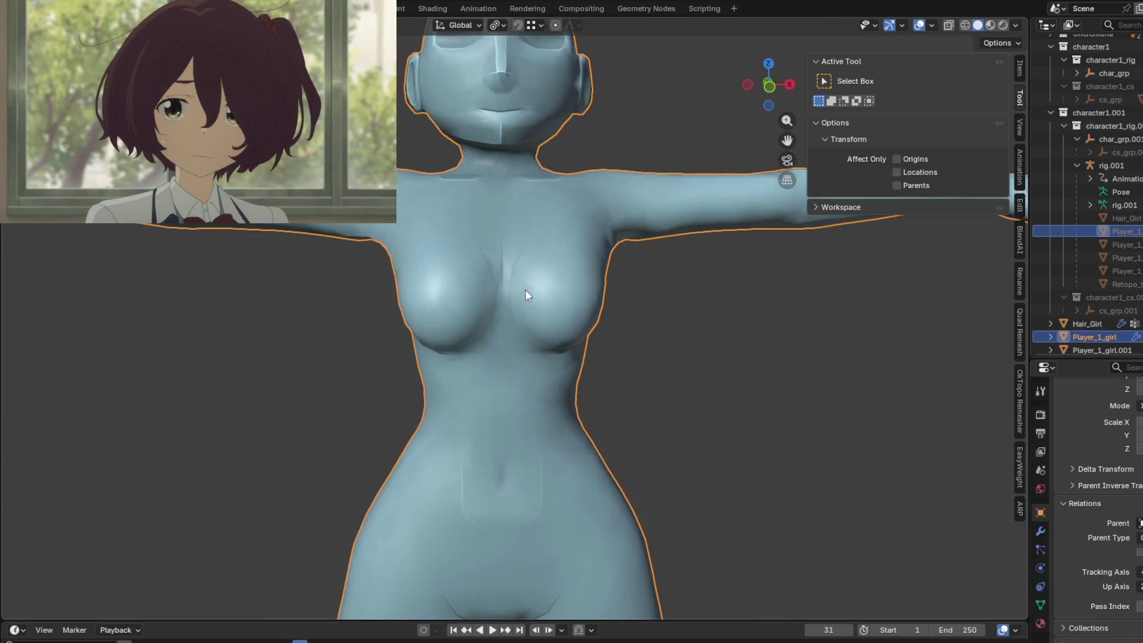
{"action": "left_click", "coordinate": [535, 281], "text": "alt"}
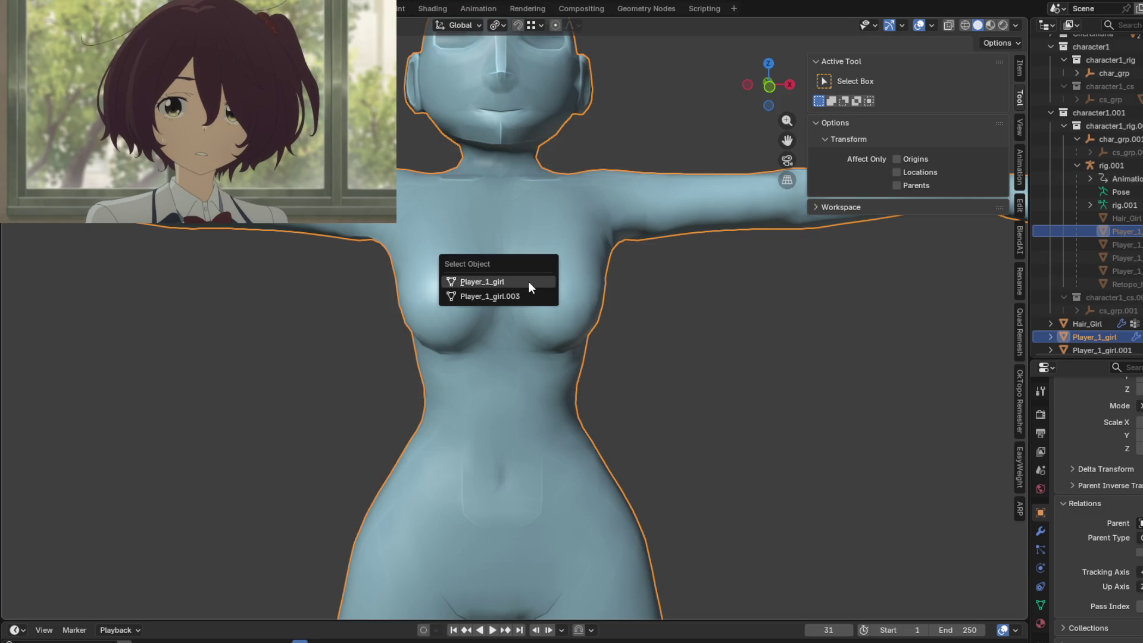
{"action": "left_click", "coordinate": [495, 297]}
{"action": "key", "text": "s"}
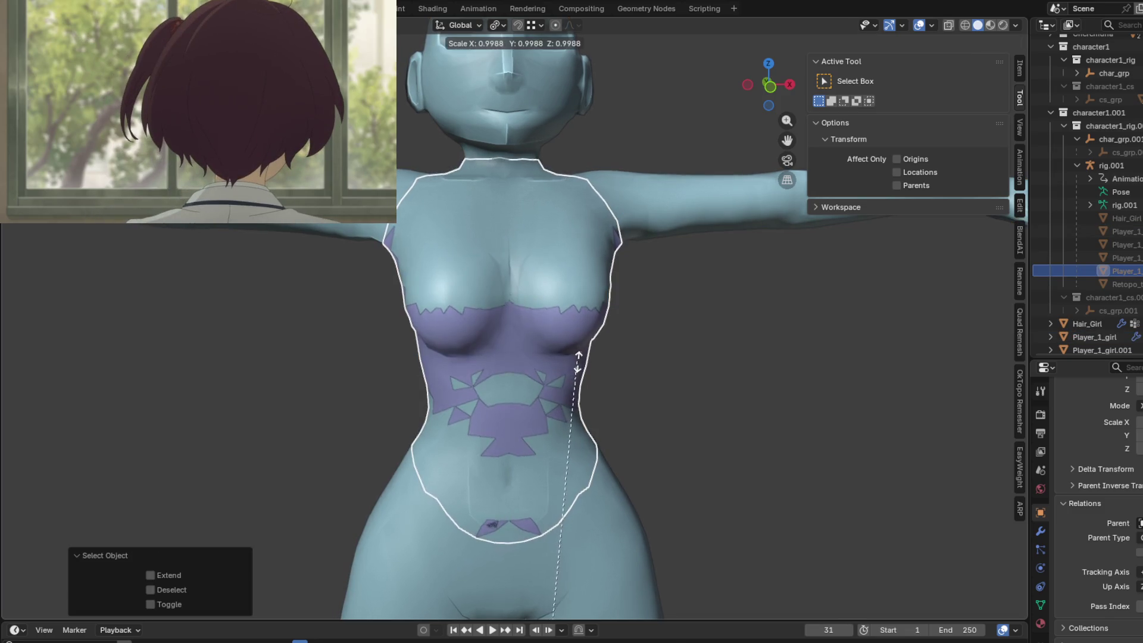
{"action": "right_click", "coordinate": [577, 362]}
{"action": "scroll", "coordinate": [643, 401], "scroll_direction": "down", "scroll_amount": 3}
Select all of Player_1_girl.003's mesh, scale it up slightly twice, and return to Object Mode.
{"action": "key", "text": "Tab"}
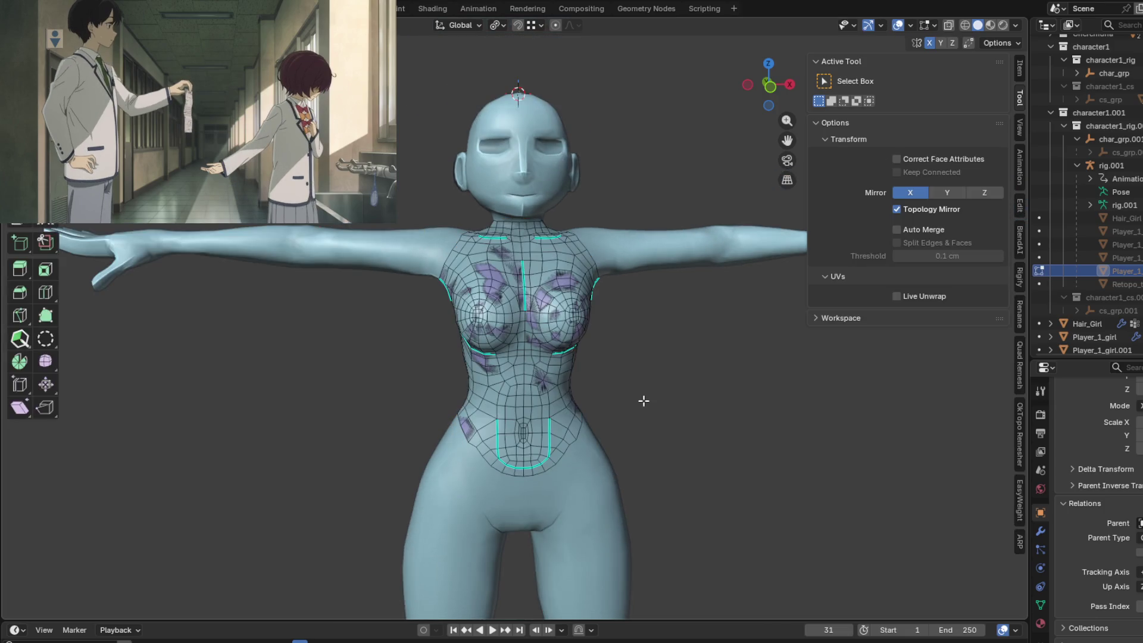
{"action": "key", "text": "a"}
{"action": "key", "text": "s"}
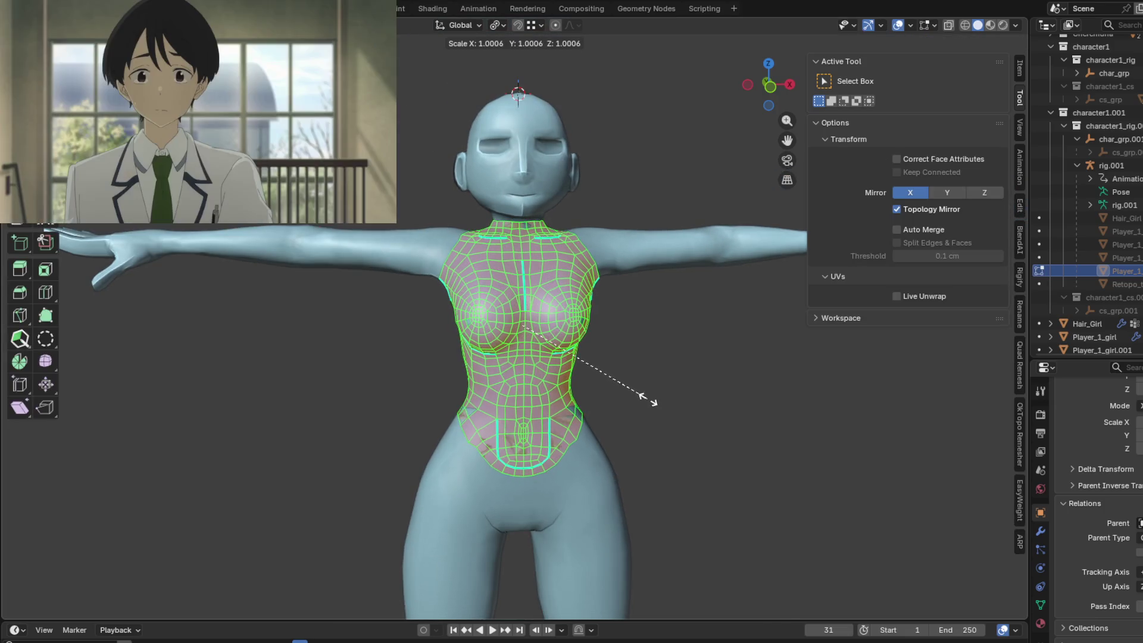
{"action": "left_click", "coordinate": [619, 391]}
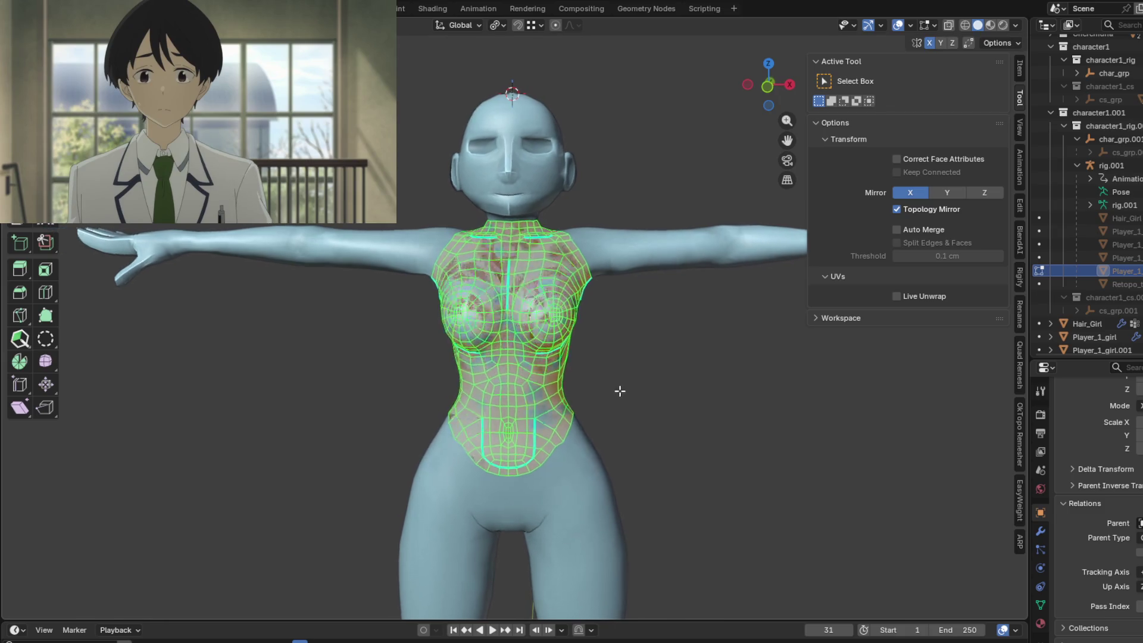
{"action": "key", "text": "s"}
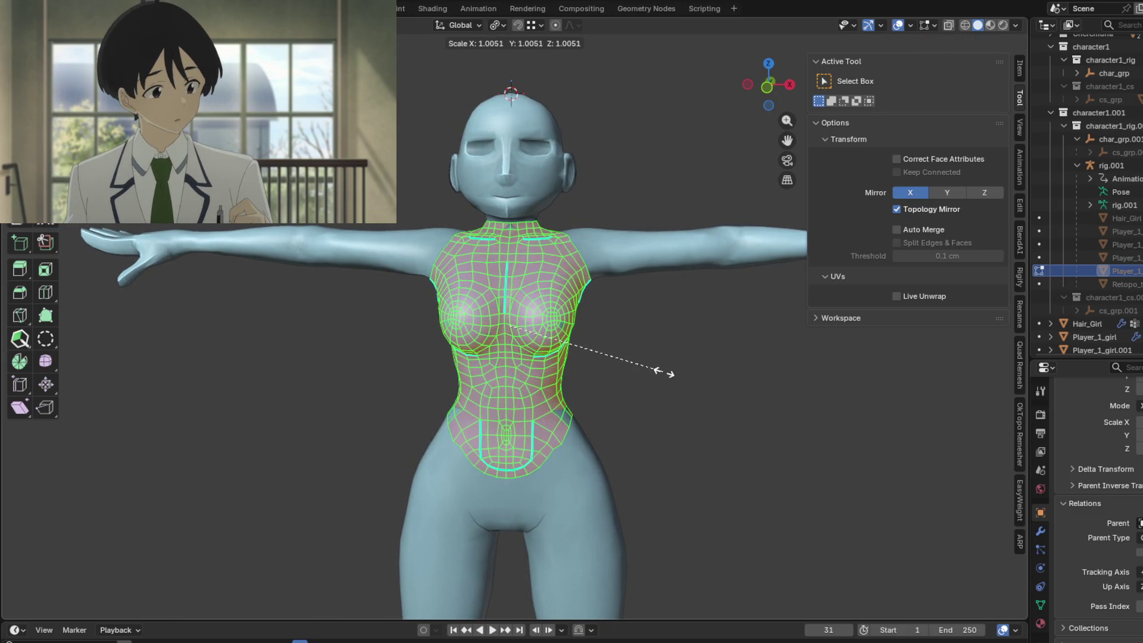
{"action": "left_click", "coordinate": [617, 378]}
{"action": "key", "text": "Tab"}
{"action": "mouse_move", "coordinate": [618, 378]}
{"action": "middle_mouse_down"}
{"action": "mouse_move", "coordinate": [377, 356]}
{"action": "mouse_move", "coordinate": [580, 388]}
{"action": "mouse_move", "coordinate": [432, 353]}
{"action": "mouse_move", "coordinate": [324, 351]}
{"action": "mouse_move", "coordinate": [347, 369]}
{"action": "mouse_move", "coordinate": [439, 385]}
{"action": "mouse_move", "coordinate": [644, 357]}
{"action": "middle_mouse_up"}
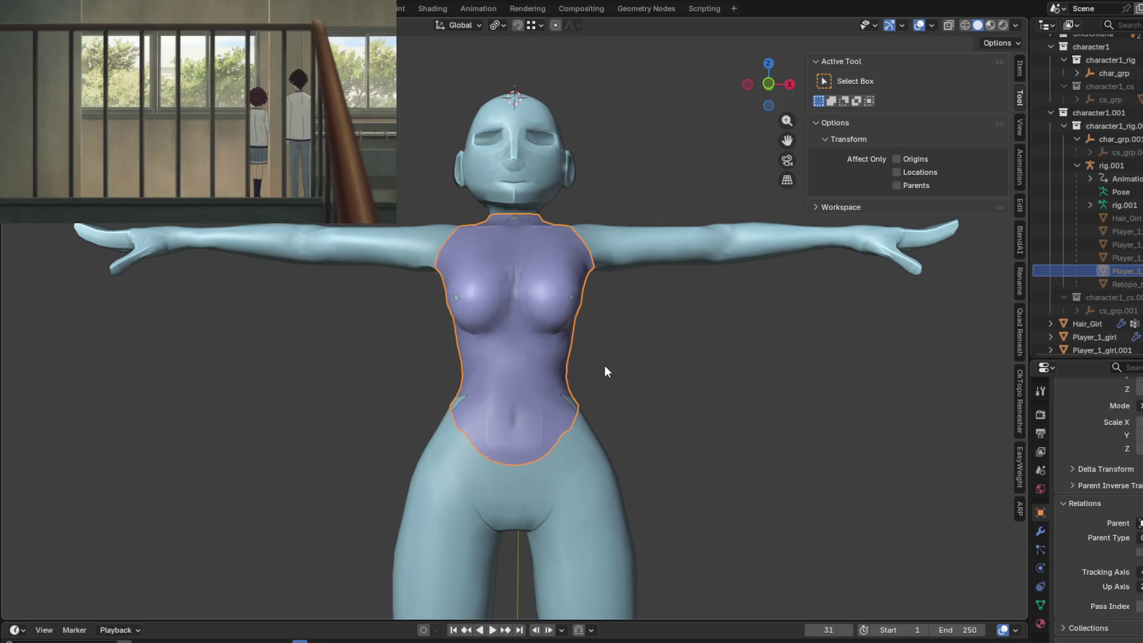
{"action": "mouse_move", "coordinate": [197, 148]}
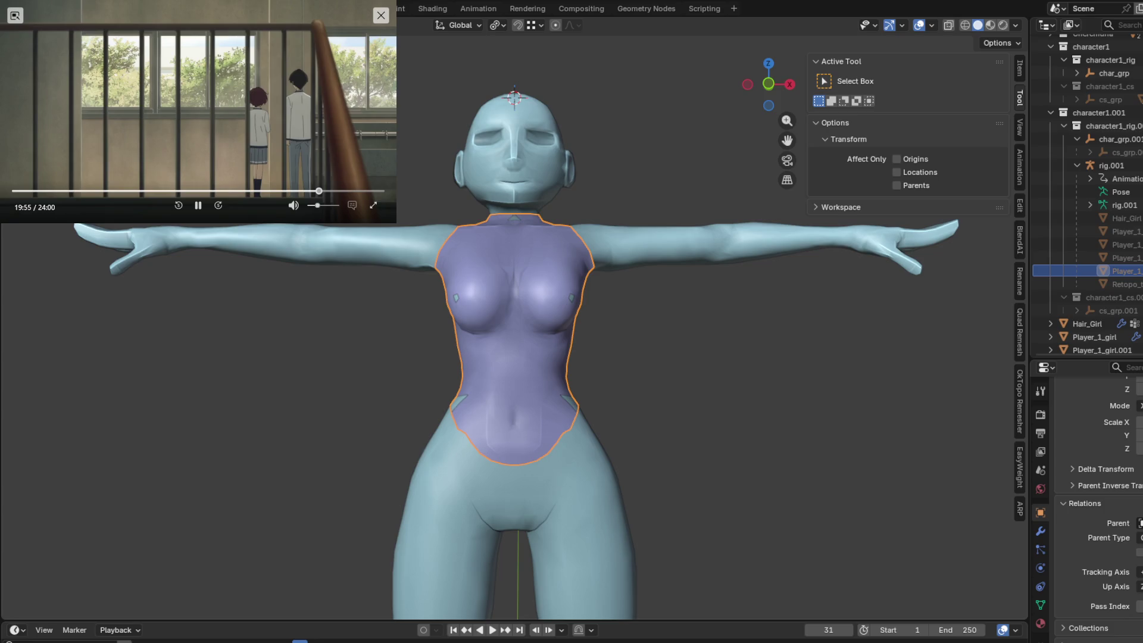